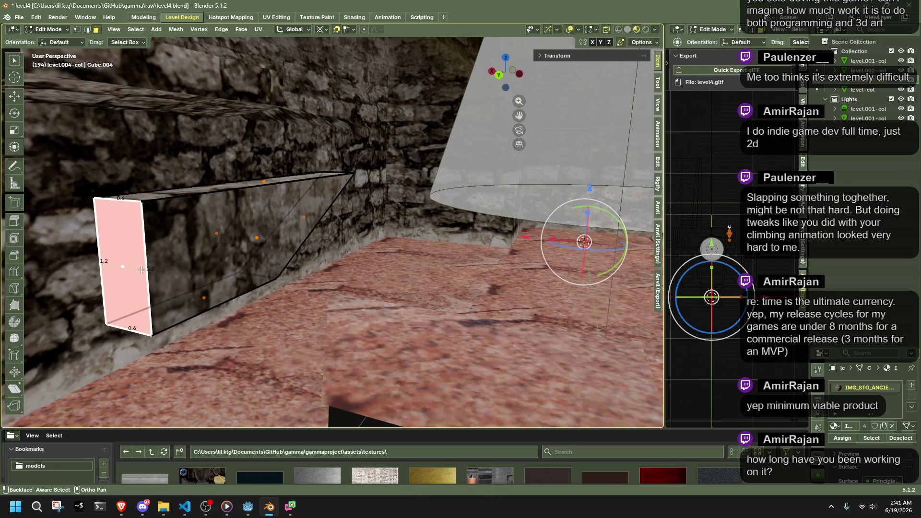
- Return to Object Mode, save level4.blend, and quick-export it as level4.gltf
key("x")
left_click(321, 334)
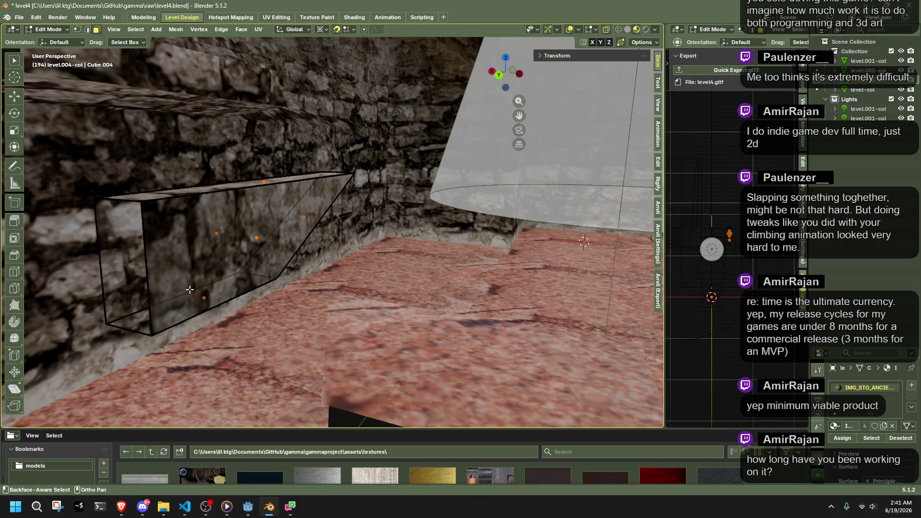
key("Tab")
scroll(223, 293, "down", 3)
key("ctrl+s")
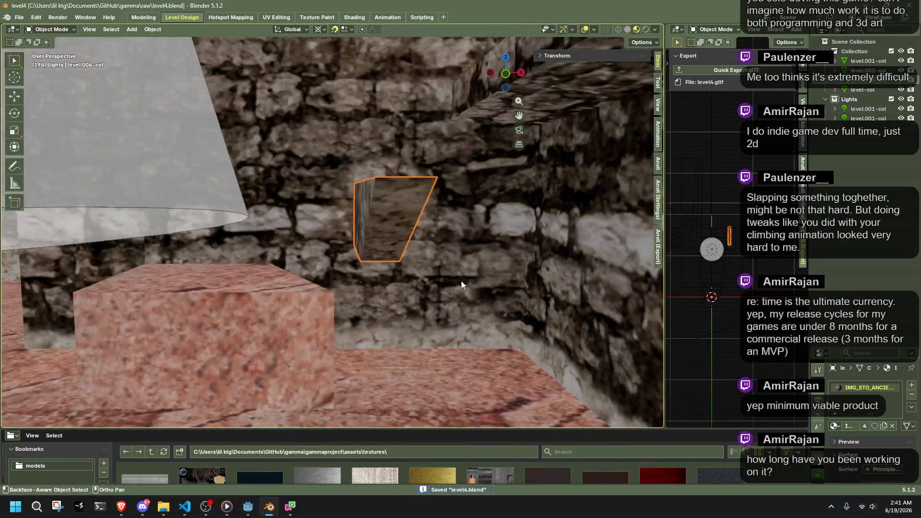
left_click(736, 70)
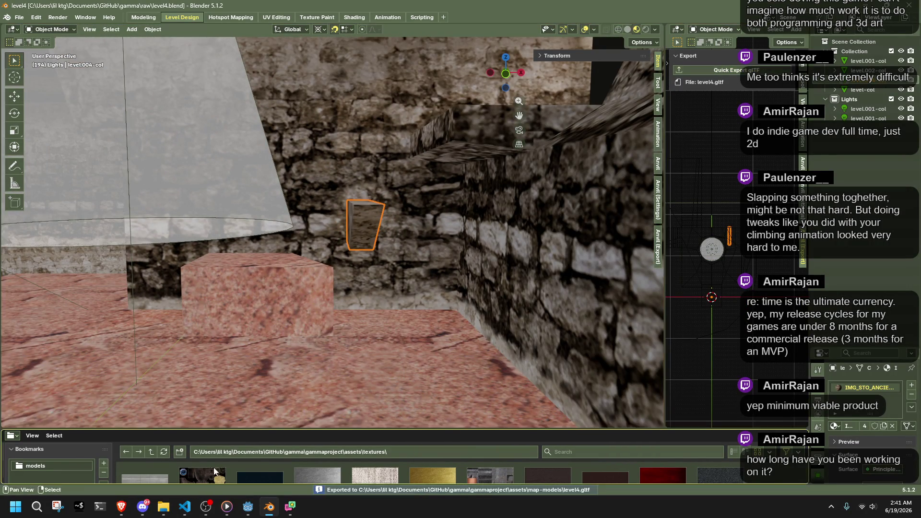
left_click(248, 507)
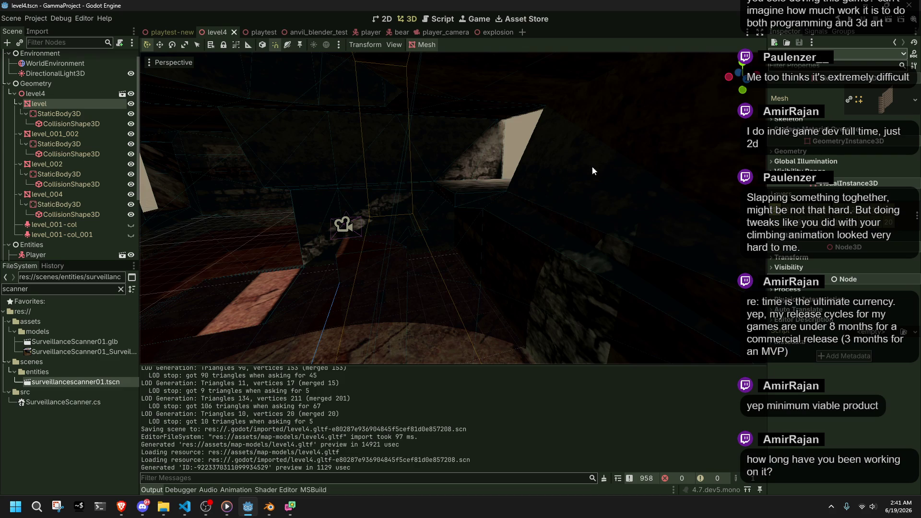
- Run the Godot project to playtest level4, then stop the game
scroll(358, 296, "up", 5)
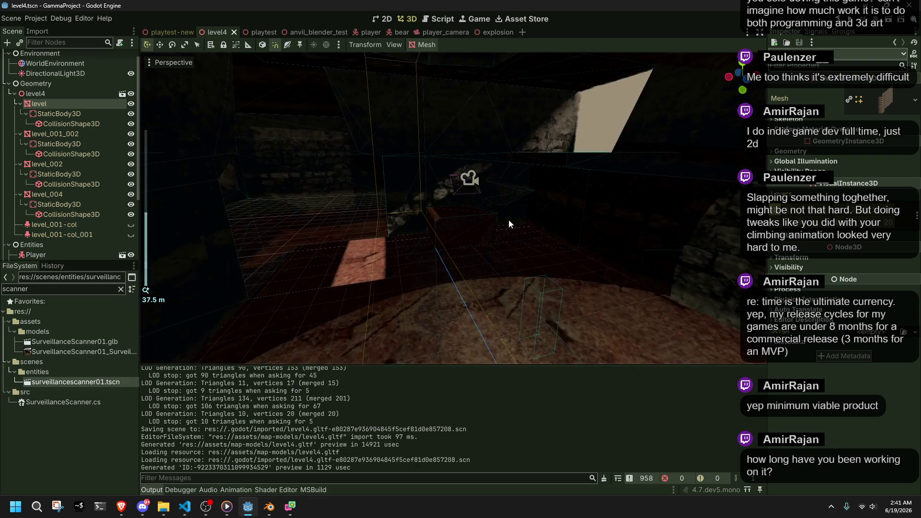
left_click(889, 22)
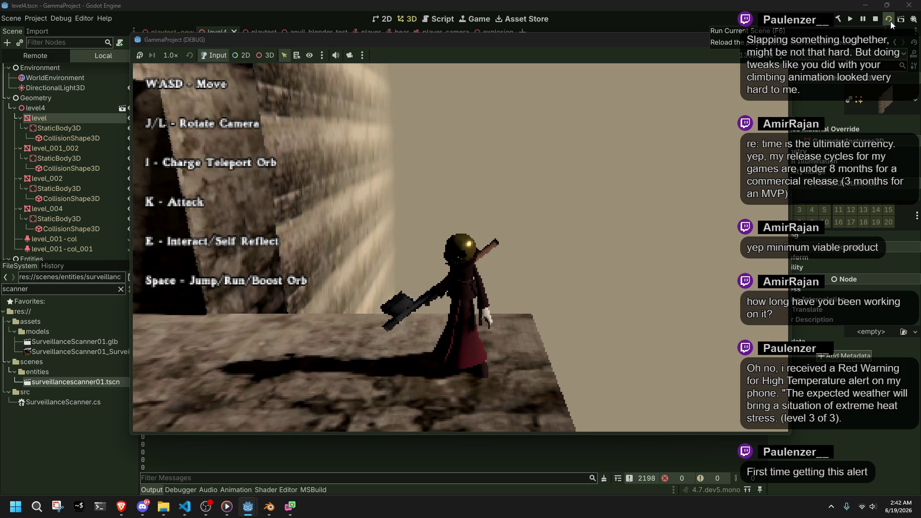
left_click(890, 21)
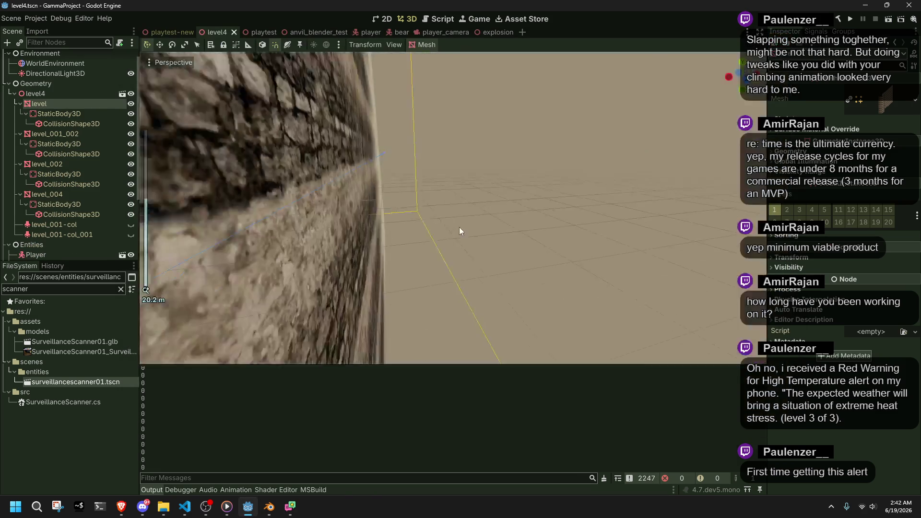
- Fly through the level4 geometry in Godot, checking the lit room, stairwell, corridor and pillar
right_click(459, 232)
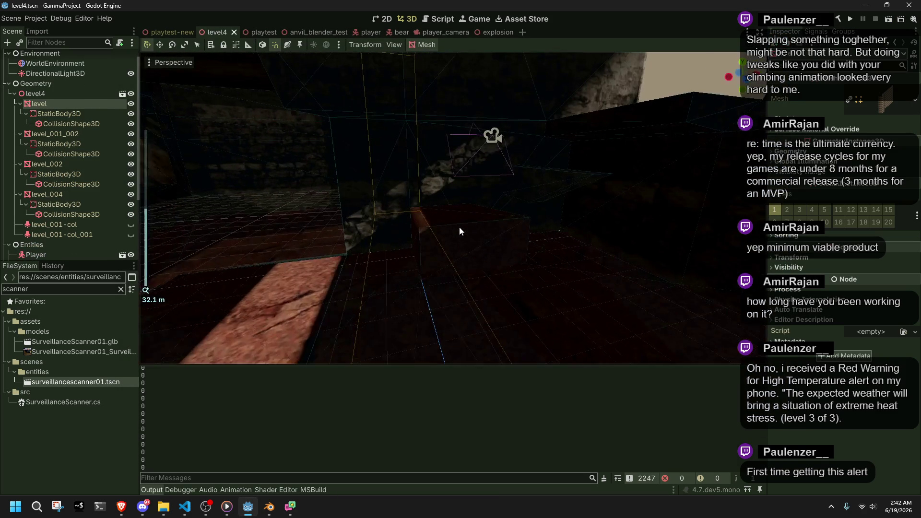
right_click(459, 231)
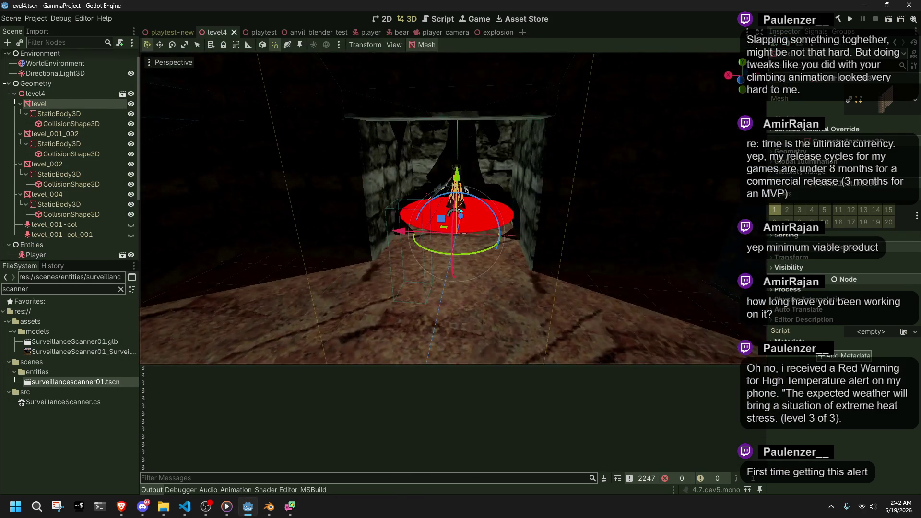
right_click(459, 232)
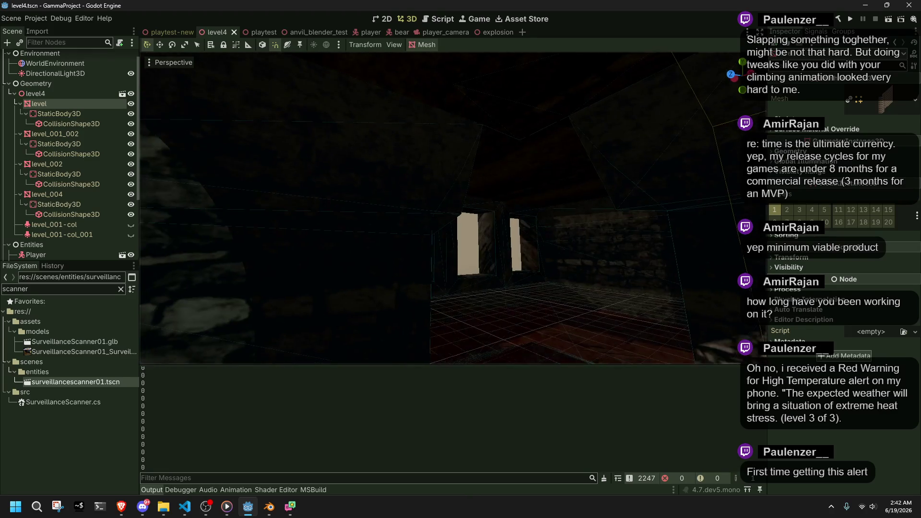
right_click(459, 231)
right_click(460, 231)
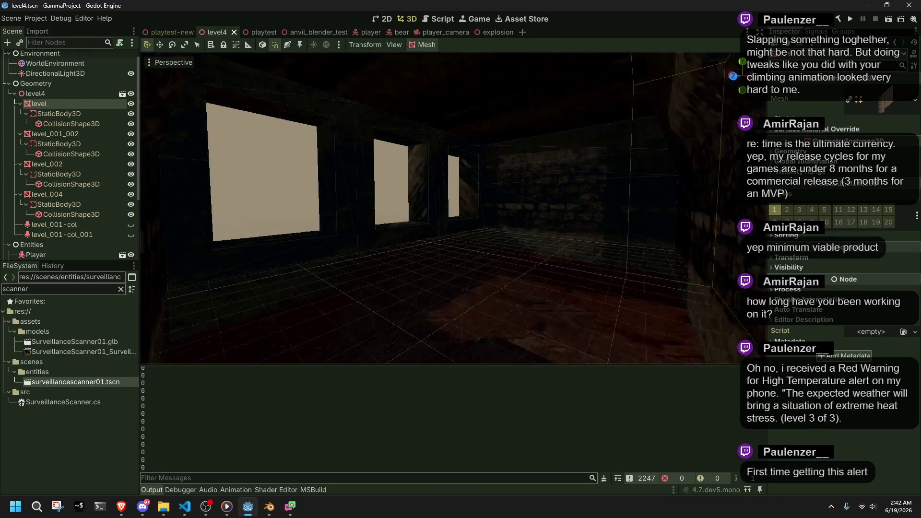
key("s")
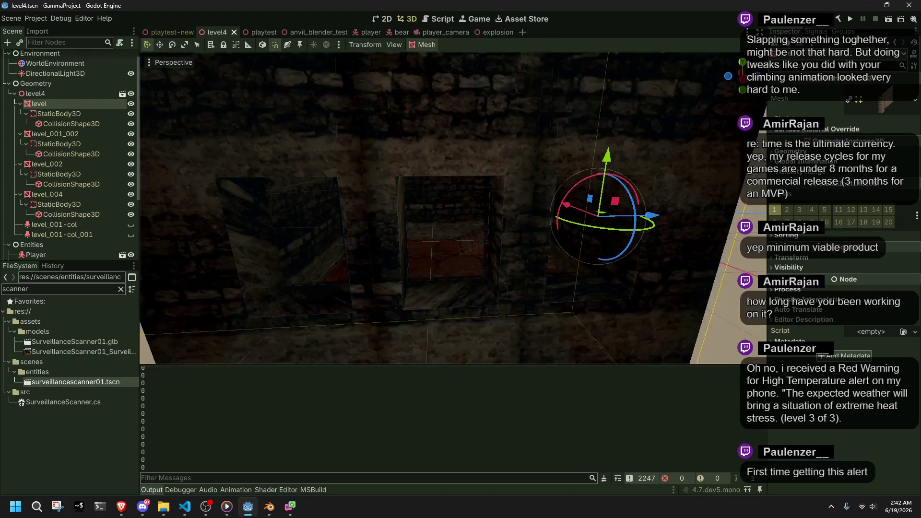
key("w")
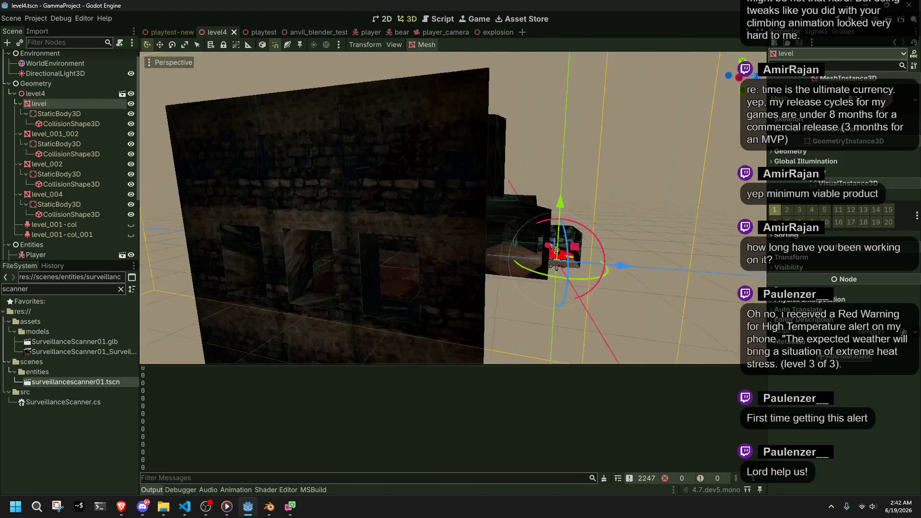
key("s")
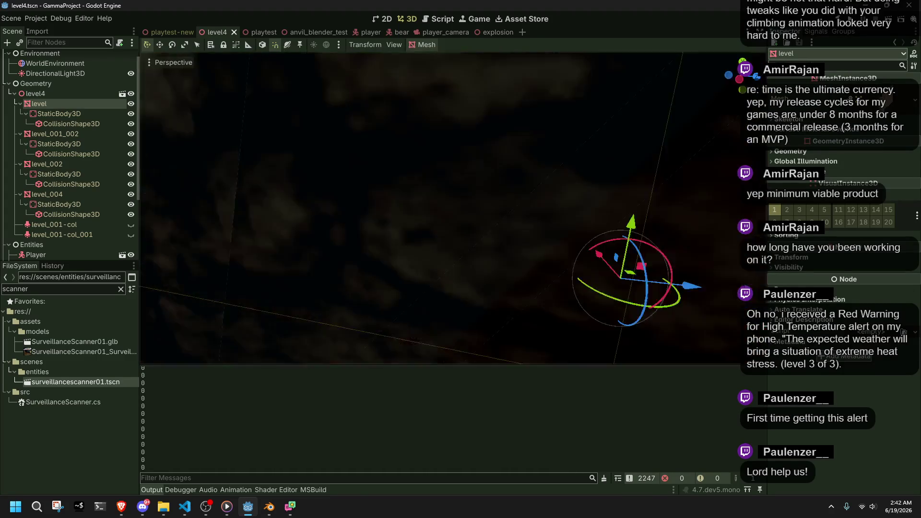
key("w")
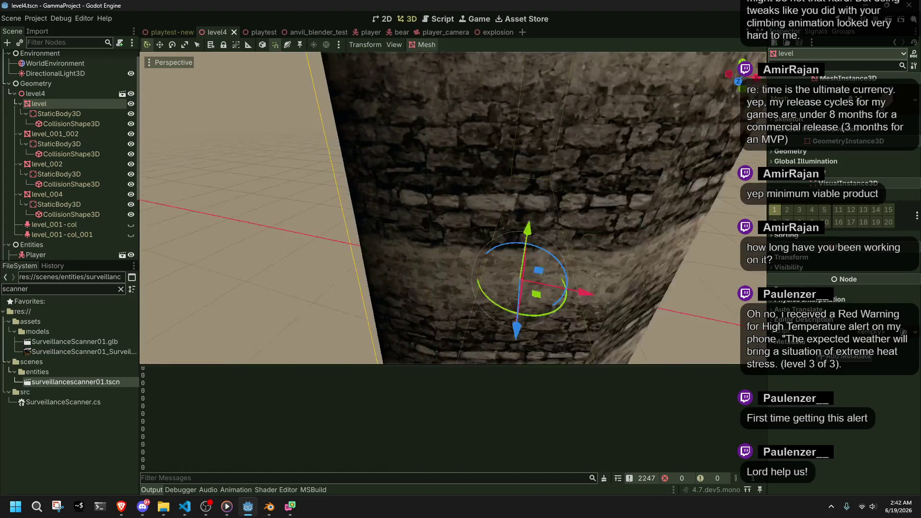
key("s")
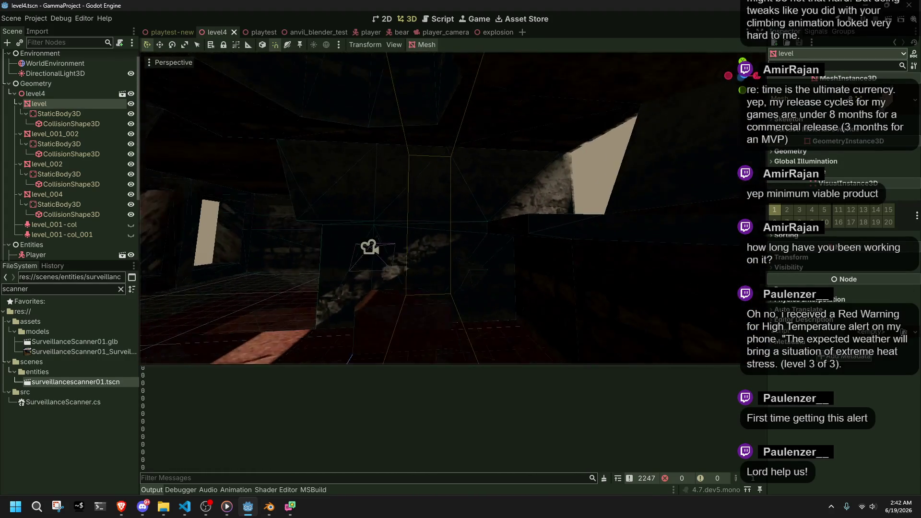
key("w")
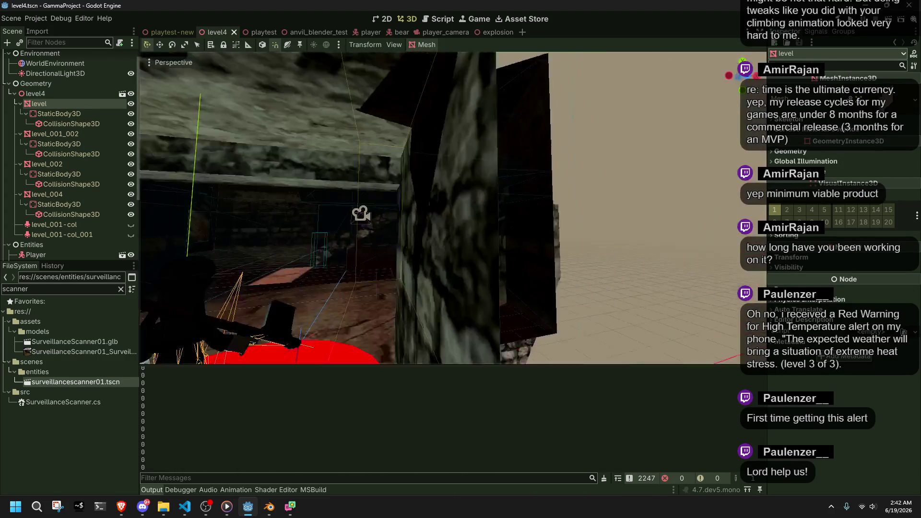
key("s")
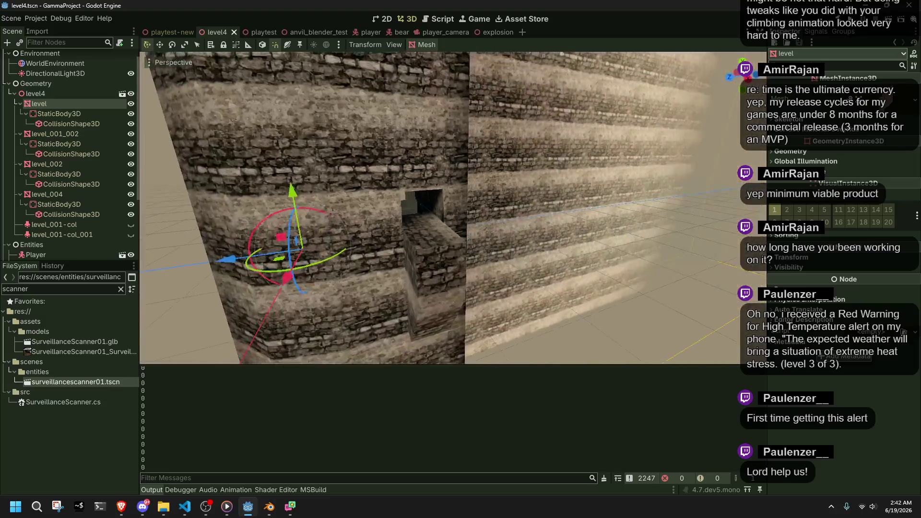
scroll(457, 214, "down", 5)
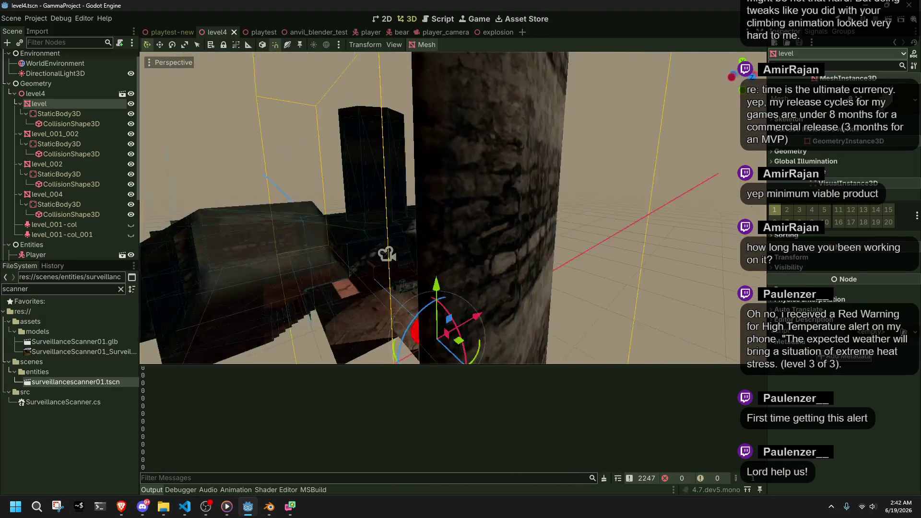
mouse_move(465, 218)
left_mouse_down()
mouse_move(492, 247)
mouse_move(287, 255)
mouse_move(585, 341)
mouse_move(563, 339)
left_mouse_up()
scroll(552, 316, "down", 5)
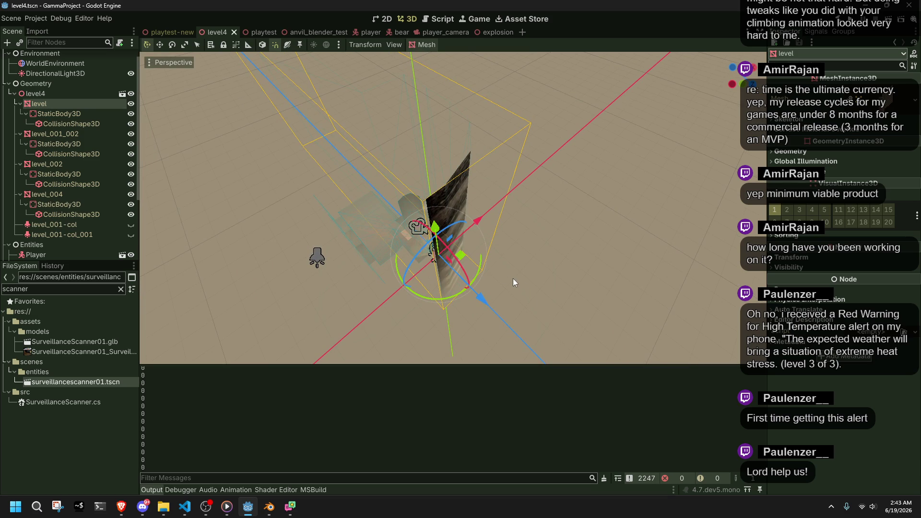
- Select the DirectionalLight3D node and orbit around the level geometry
left_click(71, 72)
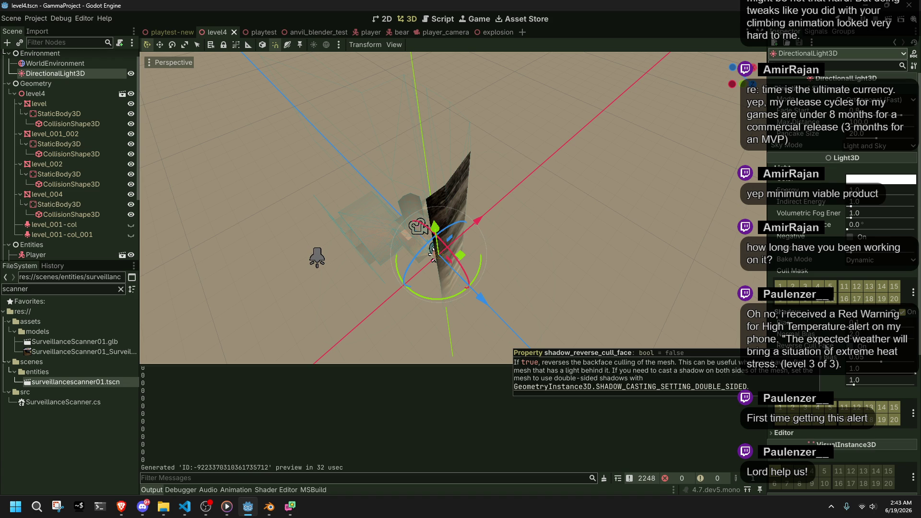
scroll(549, 277, "up", 10)
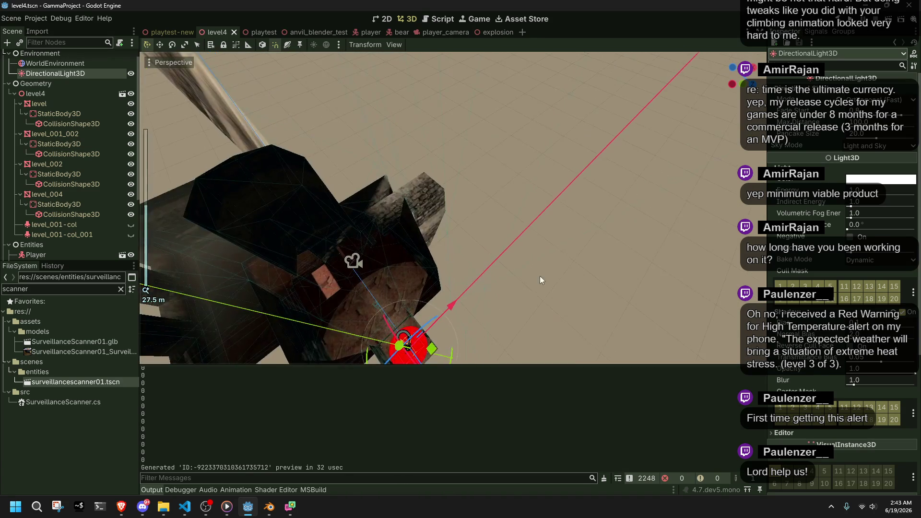
mouse_move(646, 214)
left_mouse_down()
mouse_move(621, 197)
mouse_move(550, 178)
left_mouse_up()
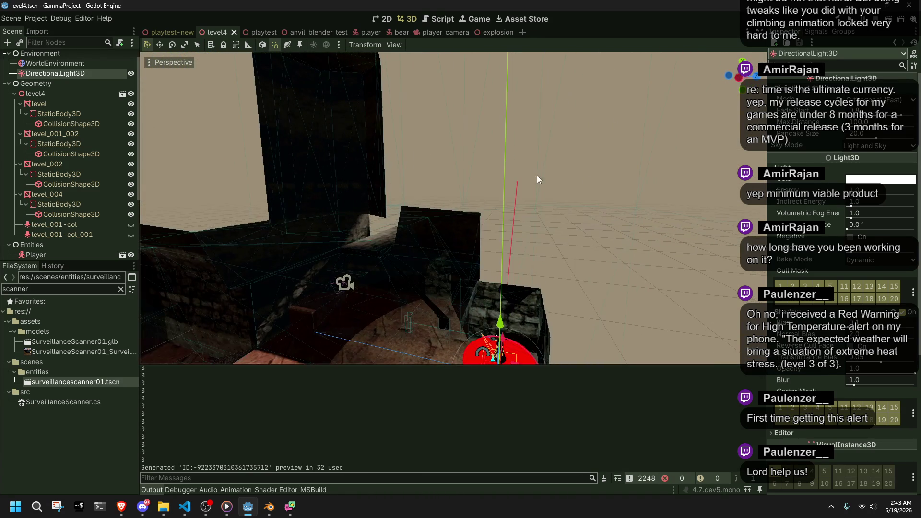
- Switch to Blender and select the level-col wall object
left_click(269, 508)
mouse_move(340, 317)
left_mouse_down()
mouse_move(360, 310)
mouse_move(381, 320)
mouse_move(247, 347)
mouse_move(289, 345)
mouse_move(411, 234)
mouse_move(405, 245)
left_mouse_up()
left_click(413, 231)
- Toggle level-col into Edit Mode and back, then save level4.blend
scroll(412, 231, "down", 5)
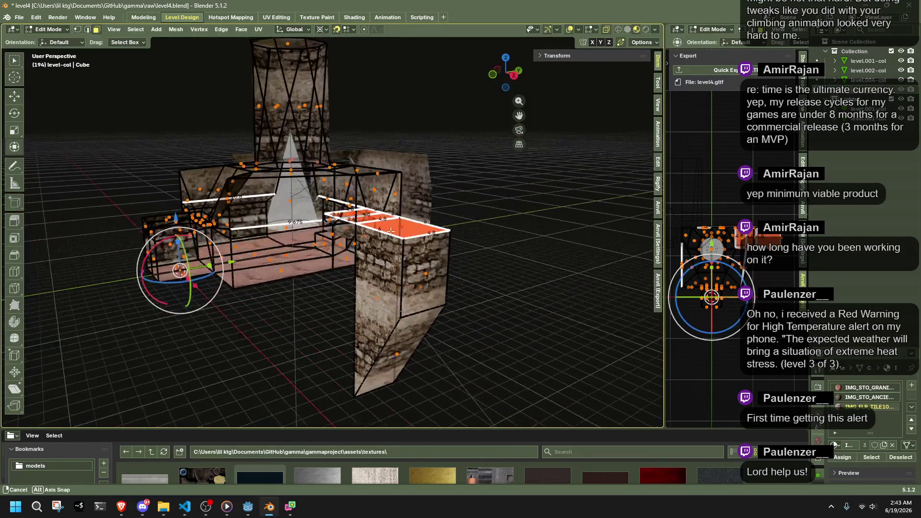
scroll(406, 245, "up", 6)
scroll(403, 248, "down", 5)
key("Tab")
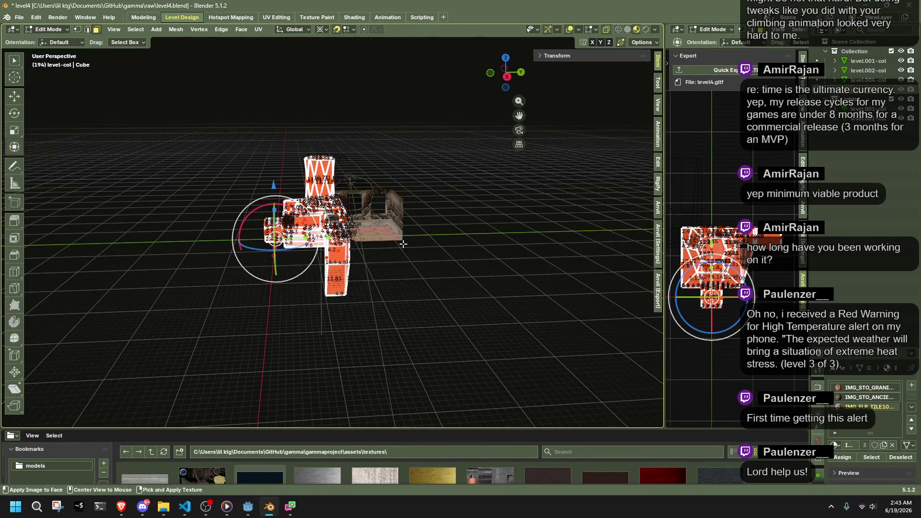
key("Tab")
scroll(403, 243, "up", 5)
mouse_move(403, 244)
left_mouse_down()
mouse_move(323, 280)
mouse_move(320, 231)
mouse_move(269, 202)
left_mouse_up()
key("ctrl+s")
- Open and dismiss the File menu, then open Windows search
left_click(17, 18)
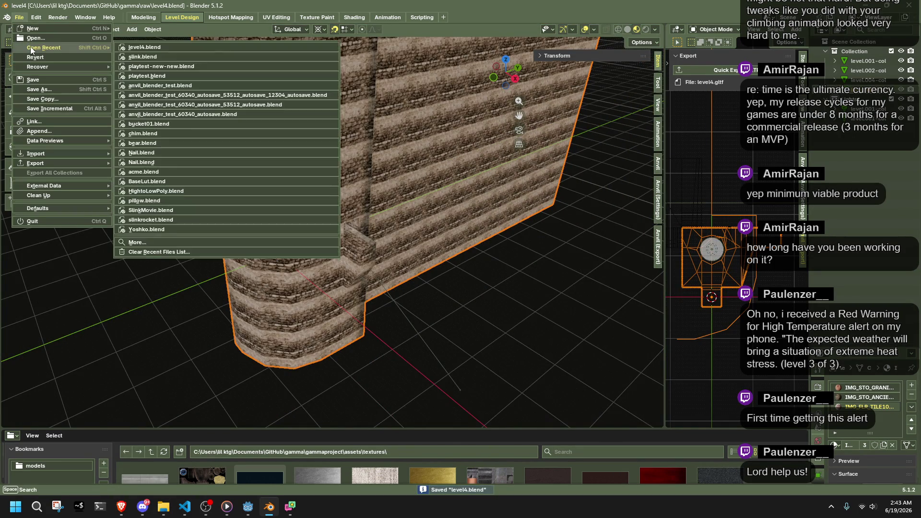
mouse_move(30, 34)
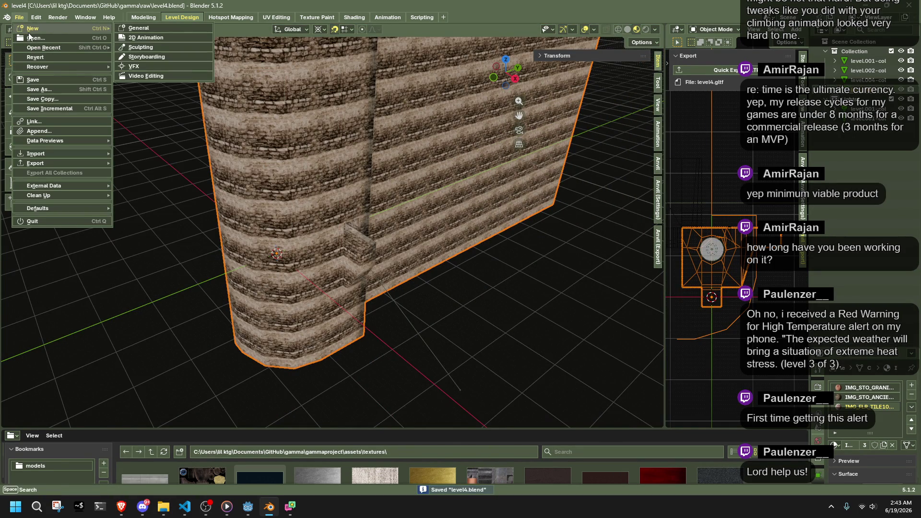
left_click(185, 163)
left_click_drag(154, 154, 72, 312)
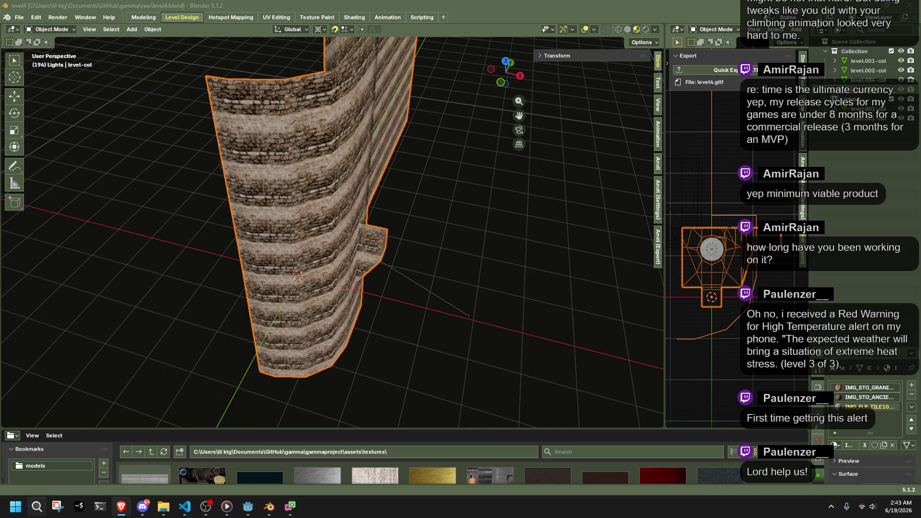
left_click(36, 506)
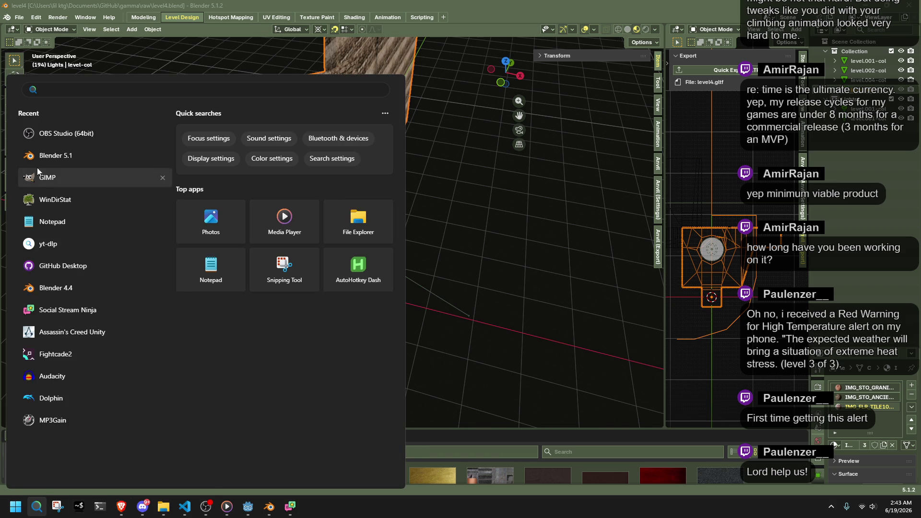
- Launch a new Blender 5.1 window and delete the default cube
left_click(32, 157)
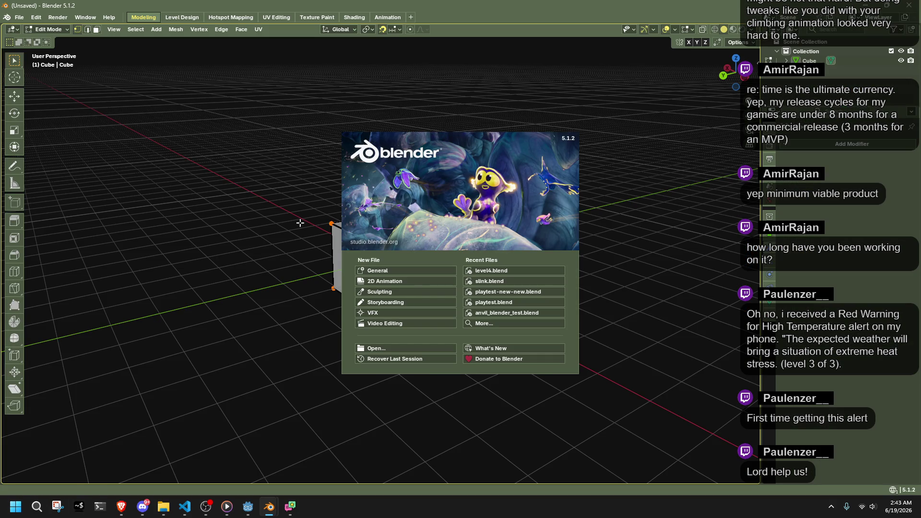
left_click(300, 224)
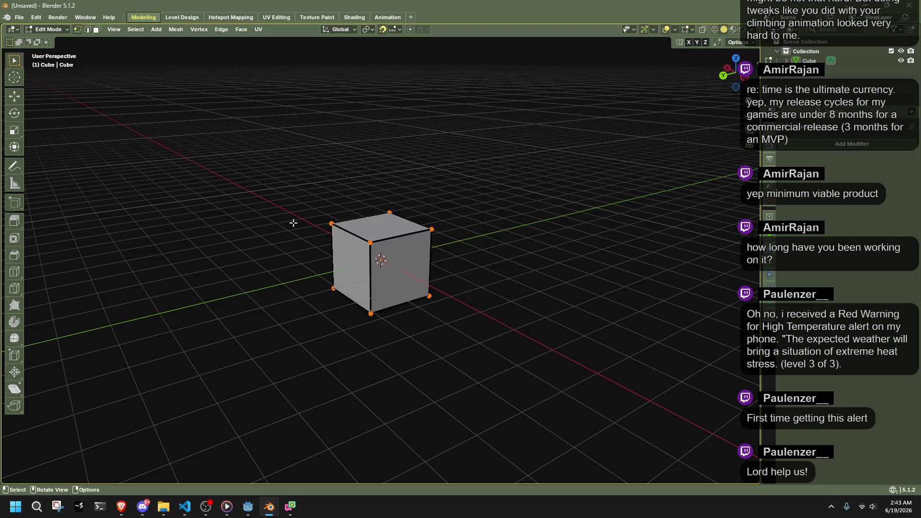
key("Tab")
left_click(361, 240)
key("Delete")
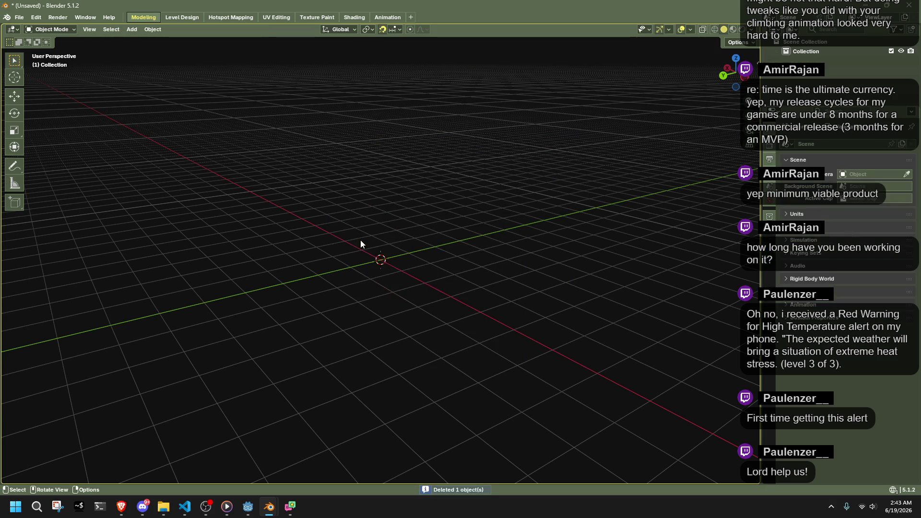
- Save the new scene as level5.blend in the gammal raw folder, then return to level4
left_click(20, 18)
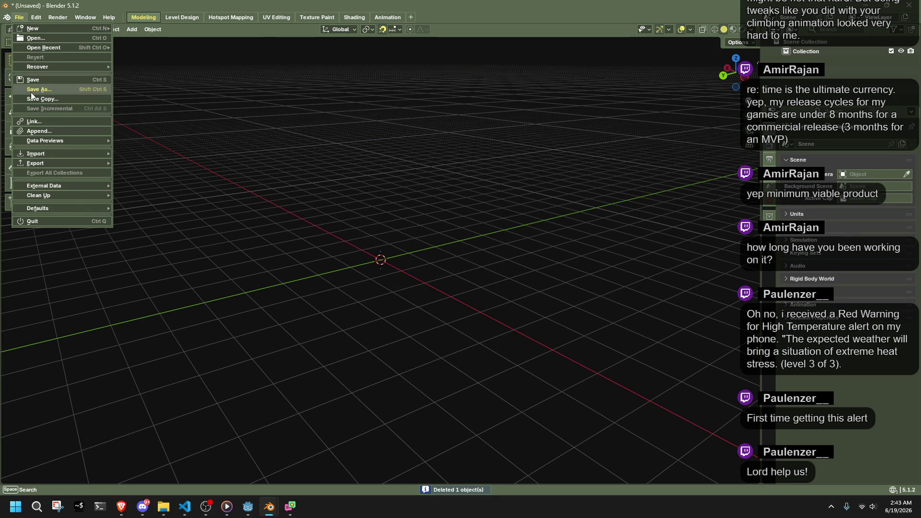
left_click(31, 91)
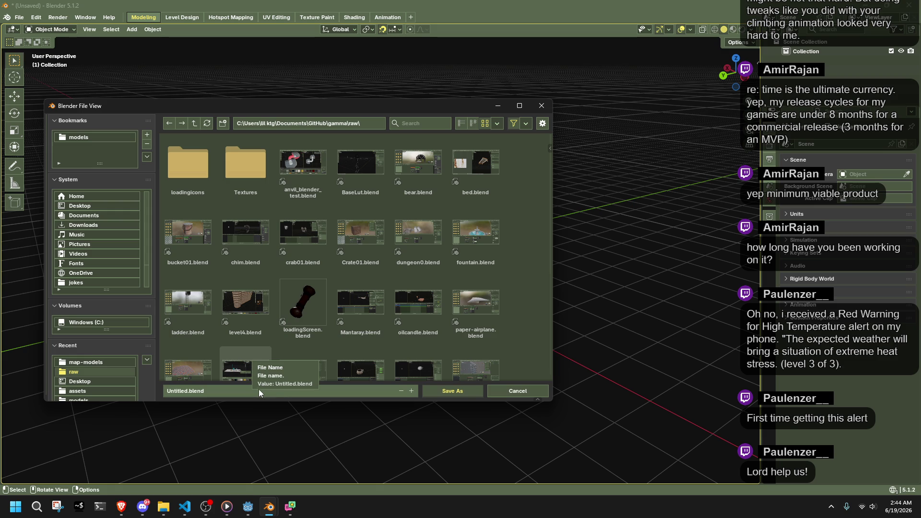
left_click(264, 388)
left_click(188, 393)
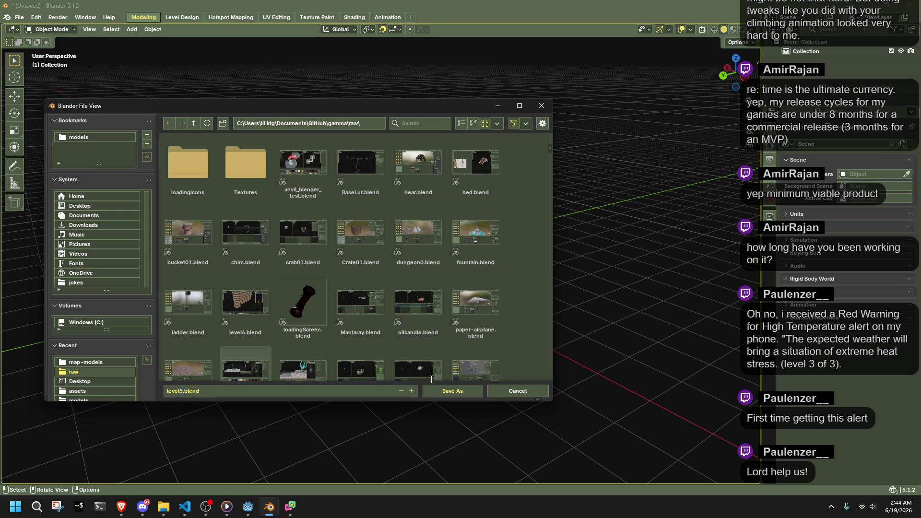
left_click(448, 391)
mouse_move(269, 507)
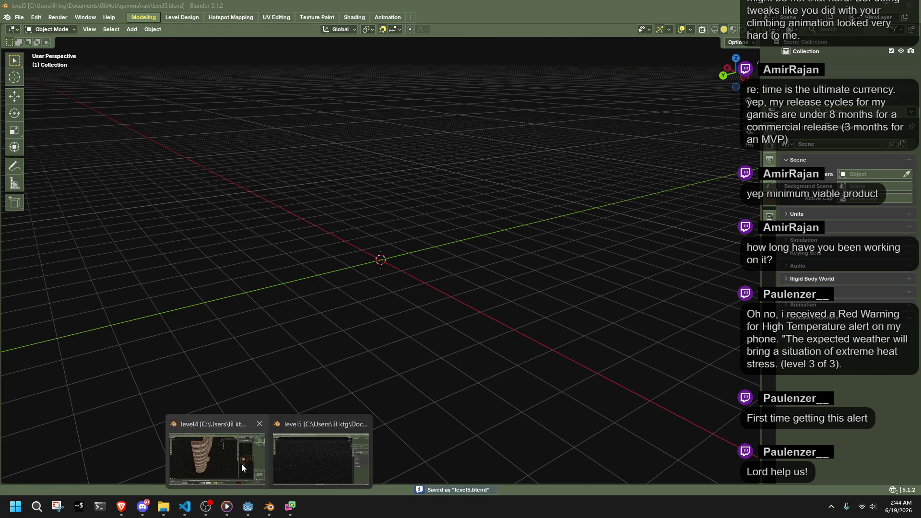
left_click(216, 456)
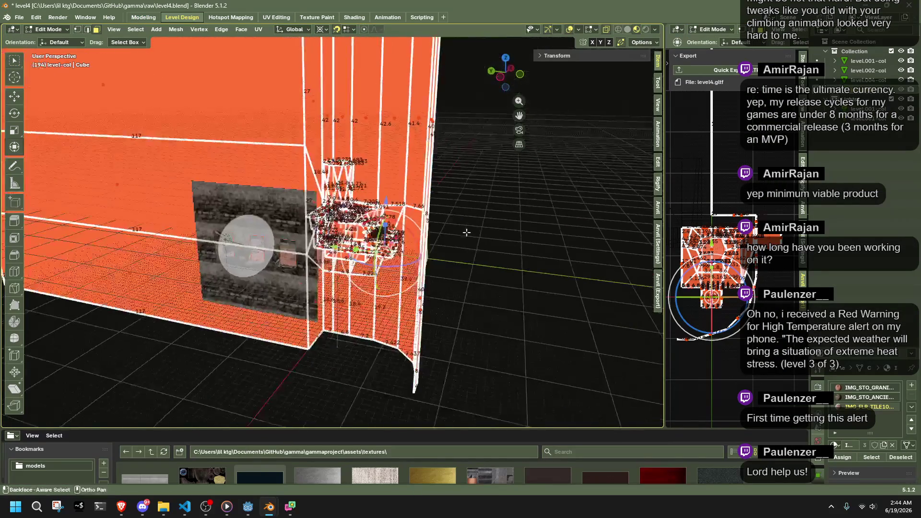
- Select the level-col wall and pillar faces in Edit Mode
key("Tab")
mouse_move(481, 215)
left_mouse_down()
mouse_move(340, 211)
mouse_move(237, 189)
mouse_move(345, 244)
mouse_move(472, 259)
mouse_move(247, 216)
mouse_move(390, 190)
mouse_move(331, 180)
mouse_move(359, 199)
mouse_move(363, 301)
left_mouse_up()
key("Tab")
left_click(246, 216)
left_click(304, 162, "alt")
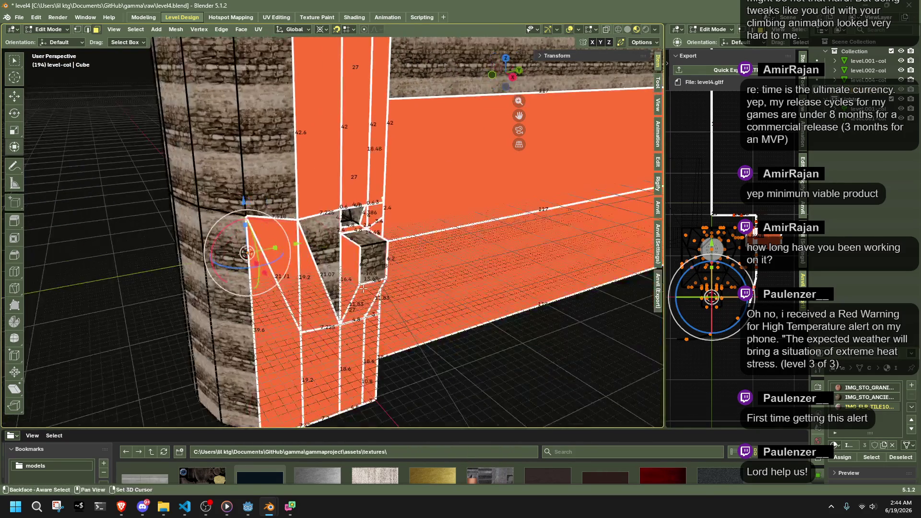
scroll(368, 240, "down", 5)
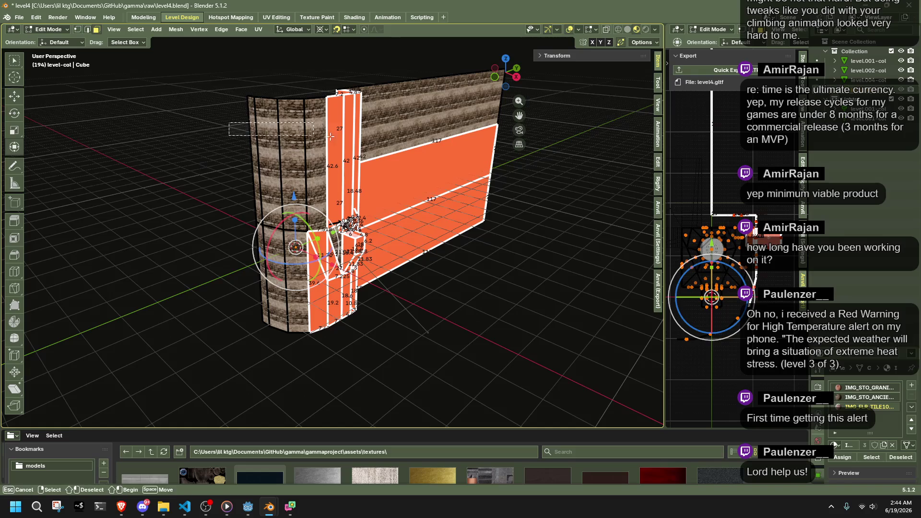
left_click_drag(513, 125, 372, 317)
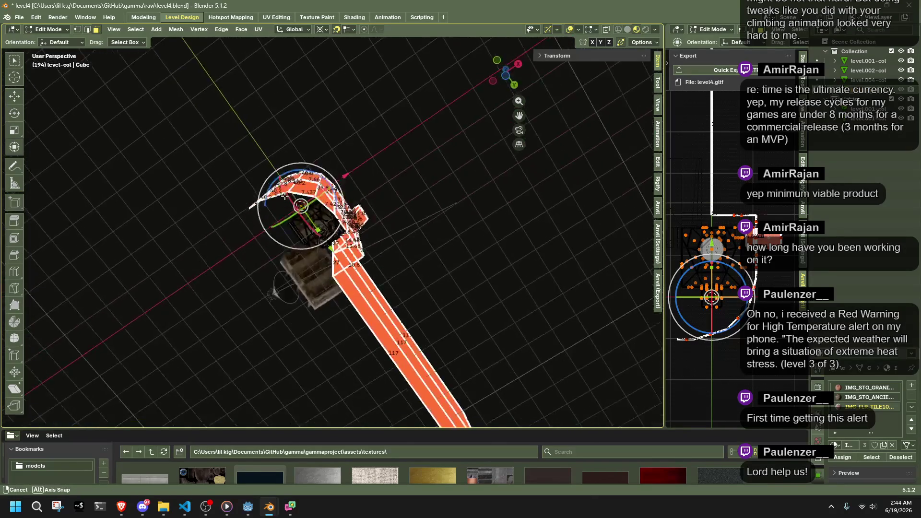
left_click_drag(466, 329, 601, 314)
scroll(482, 276, "up", 5)
mouse_move(452, 210)
left_mouse_down()
mouse_move(283, 349)
mouse_move(497, 319)
mouse_move(381, 323)
mouse_move(331, 305)
mouse_move(364, 296)
left_mouse_up()
scroll(283, 348, "up", 5)
scroll(388, 290, "down", 3)
key("a")
scroll(388, 290, "down", 5)
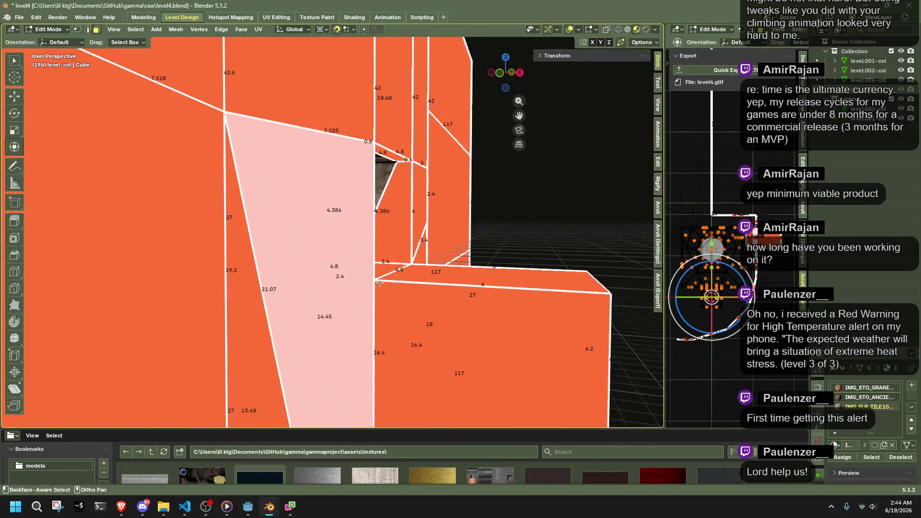
- Duplicate the selected wall faces, try pasting into level5, undo it, and return to level4
key("shift+d")
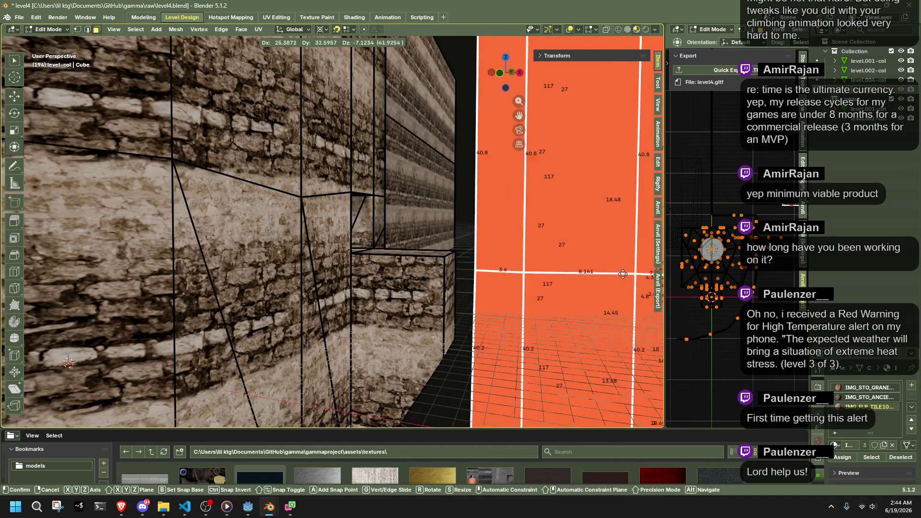
left_click(431, 298)
mouse_move(431, 298)
left_mouse_down()
mouse_move(343, 332)
mouse_move(478, 338)
left_mouse_up()
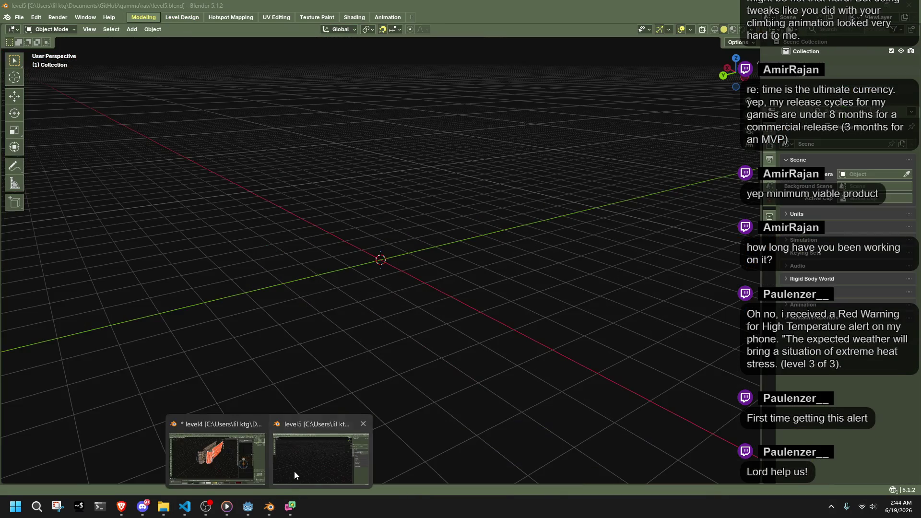
left_click(294, 471)
key("ctrl+v")
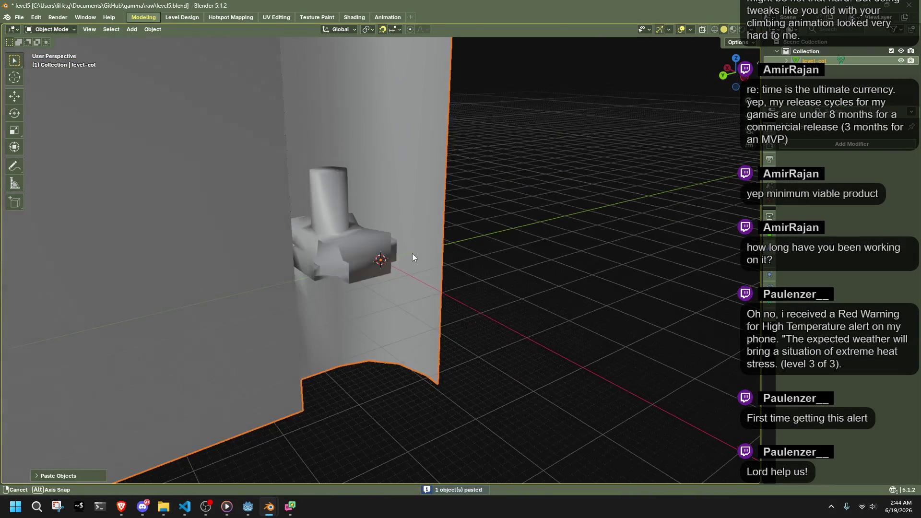
mouse_move(413, 254)
left_mouse_down()
mouse_move(312, 259)
mouse_move(212, 246)
mouse_move(220, 226)
mouse_move(244, 220)
left_mouse_up()
key("ctrl+z")
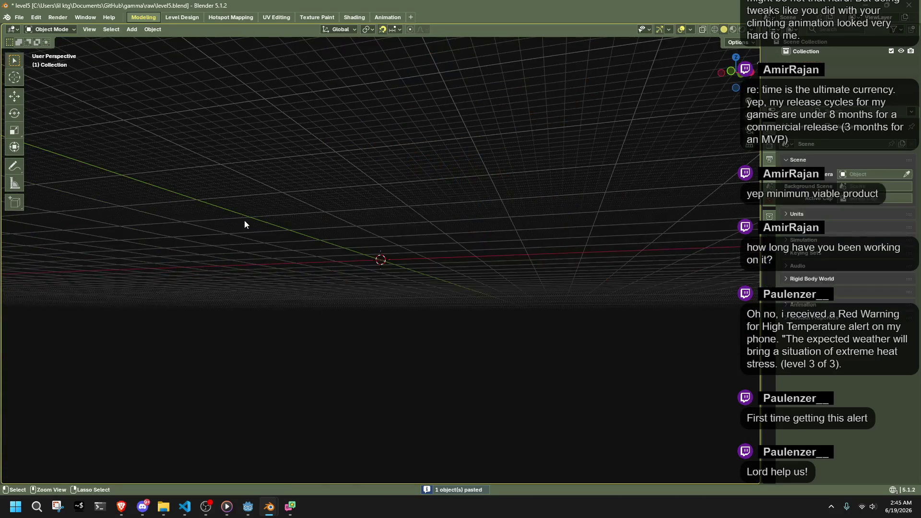
key("alt+Tab")
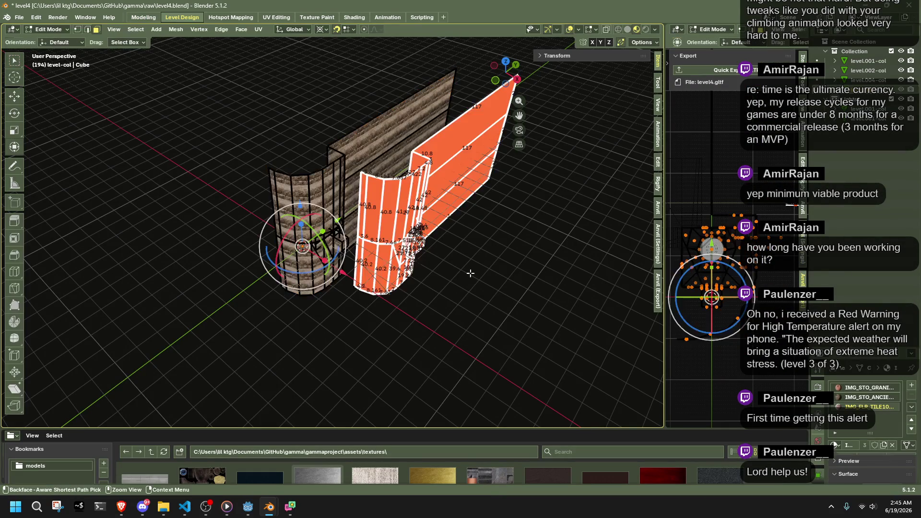
- Copy the level-col wall object and paste it into the level5 file
key("Tab")
key("Tab")
mouse_move(470, 274)
left_mouse_down()
mouse_move(329, 307)
mouse_move(386, 247)
left_mouse_up()
key("ctrl+c")
key("alt+Tab")
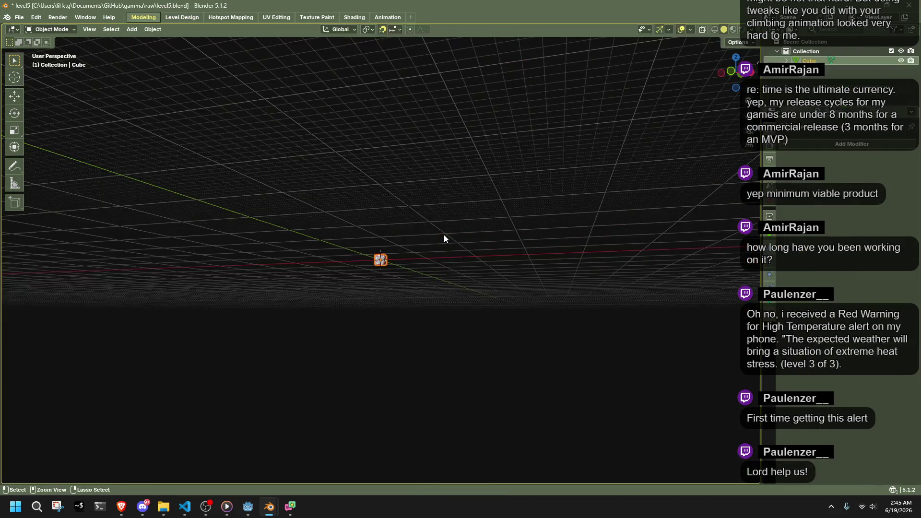
key("ctrl+v")
mouse_move(542, 306)
left_mouse_down()
mouse_move(563, 312)
mouse_move(358, 295)
left_mouse_up()
key("alt+Tab")
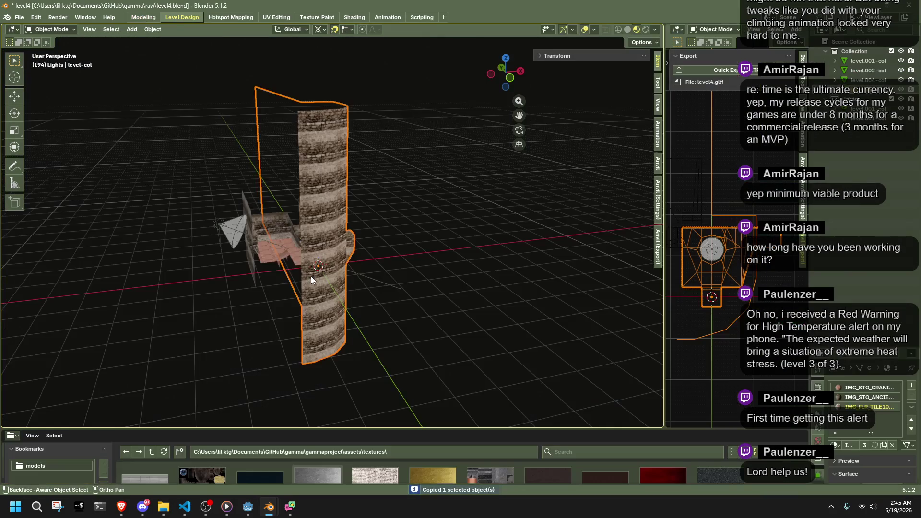
- Re-enter Edit Mode on level-col in level4 and frame the selected wall face
key("Tab")
key("KP_Decimal")
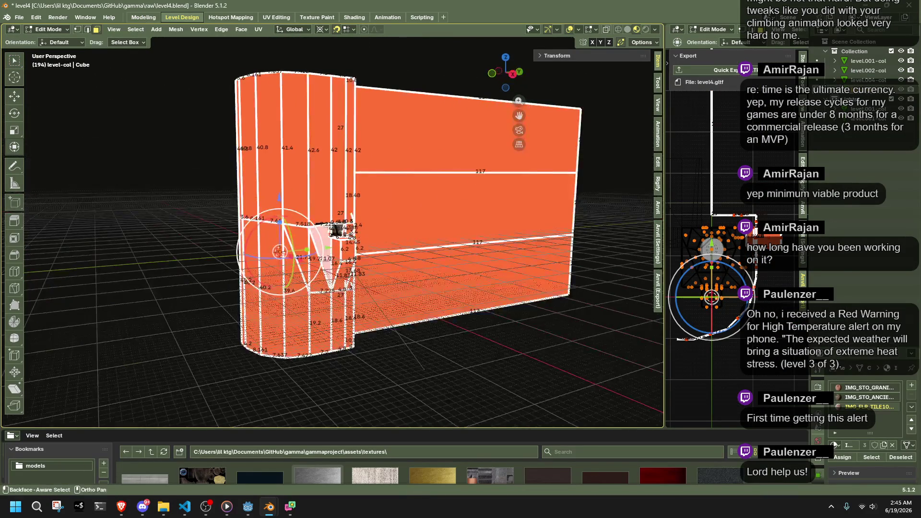
key("alt+Tab")
key("alt+Tab")
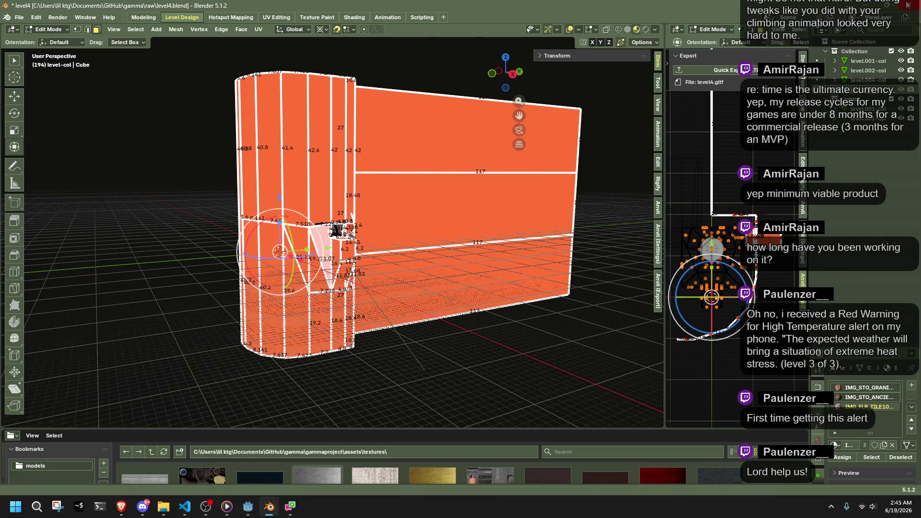
left_click_drag(367, 203, 525, 268)
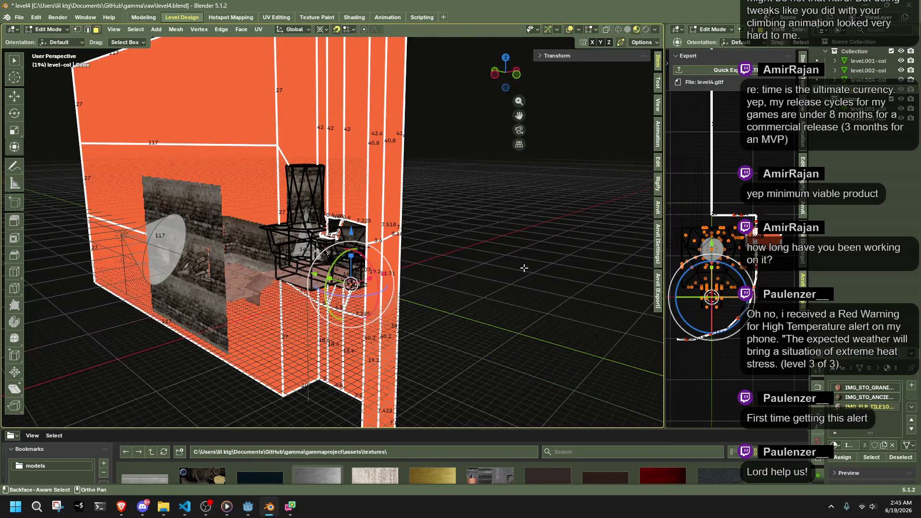
scroll(524, 267, "up", 10)
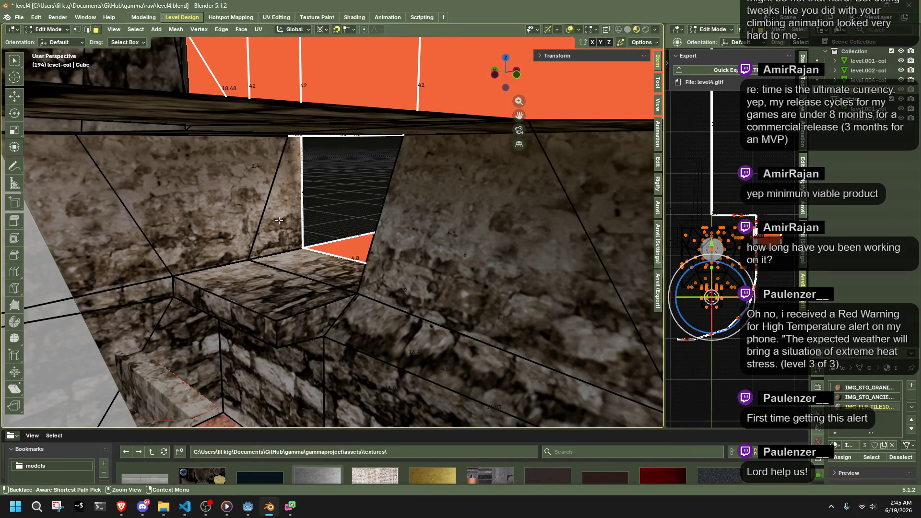
mouse_move(316, 226)
left_mouse_down()
mouse_move(306, 177)
mouse_move(344, 220)
mouse_move(375, 280)
left_mouse_up()
- Delete the selected face from the level4 room
left_click_drag(319, 151, 295, 159)
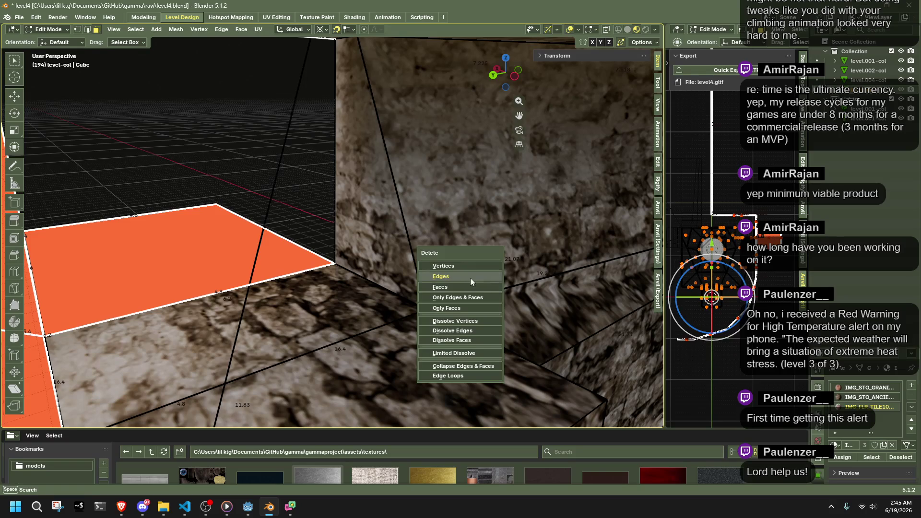
left_click(470, 286)
mouse_move(268, 263)
left_mouse_down()
mouse_move(420, 245)
mouse_move(471, 308)
mouse_move(542, 294)
mouse_move(418, 348)
mouse_move(387, 377)
left_mouse_up()
- Move the right-edge vertices 5.2 along X to lengthen the side corridor
key("a")
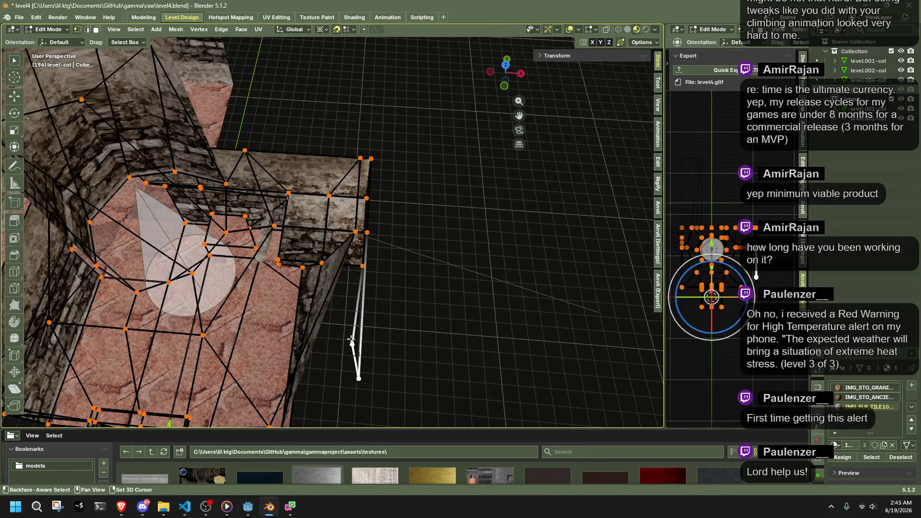
mouse_move(442, 329)
left_mouse_down()
mouse_move(241, 261)
mouse_move(418, 305)
mouse_move(392, 259)
left_mouse_up()
left_click_drag(405, 292, 392, 258)
left_click_drag(363, 169, 363, 171)
left_click_drag(363, 170, 356, 285)
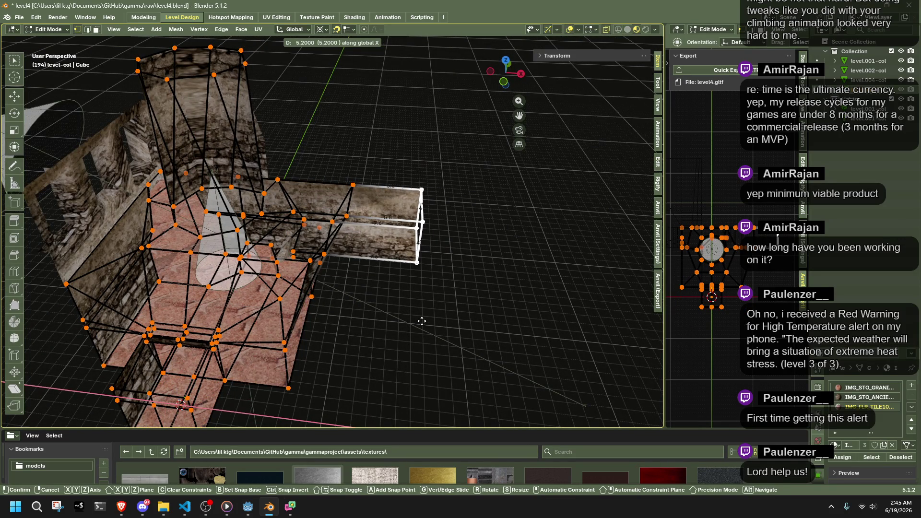
key("Return")
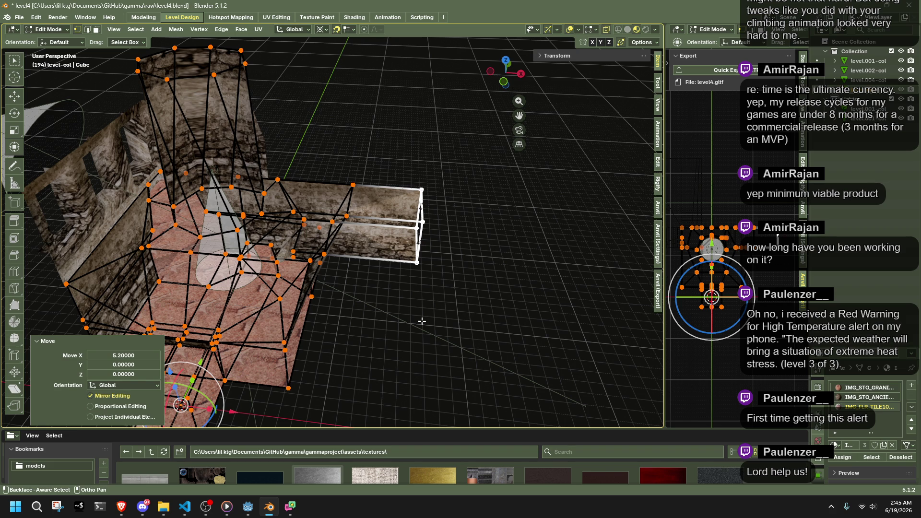
key("3")
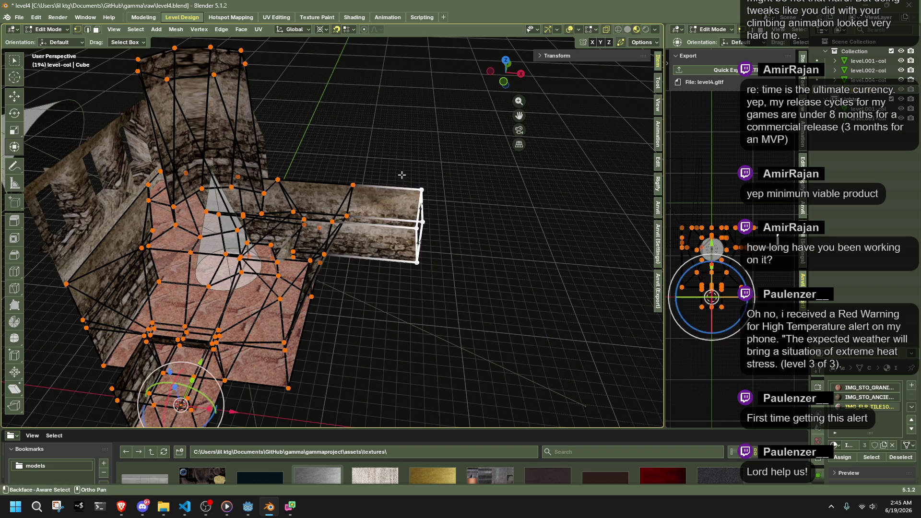
key("Tab")
- Inspect the box's end face in Edit Mode with overlays shown, leaving it unchanged
scroll(476, 283, "up", 8)
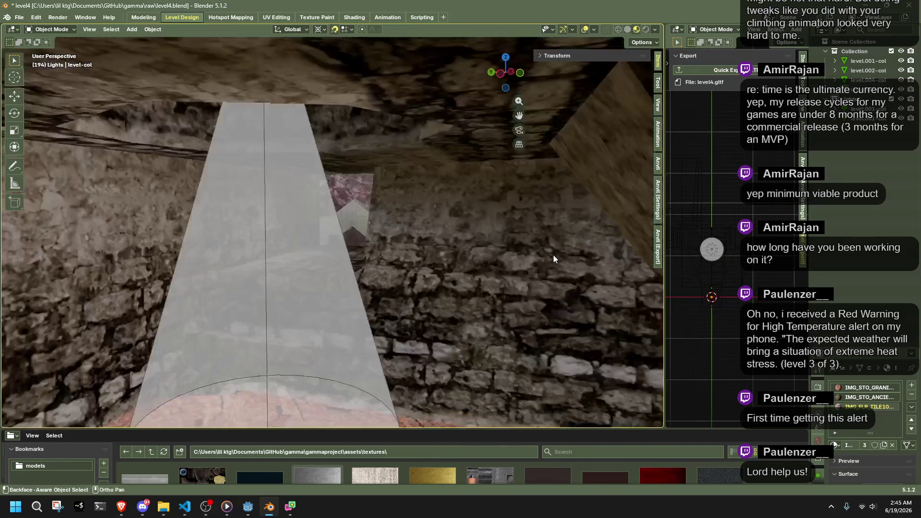
left_click(379, 203)
key("Tab")
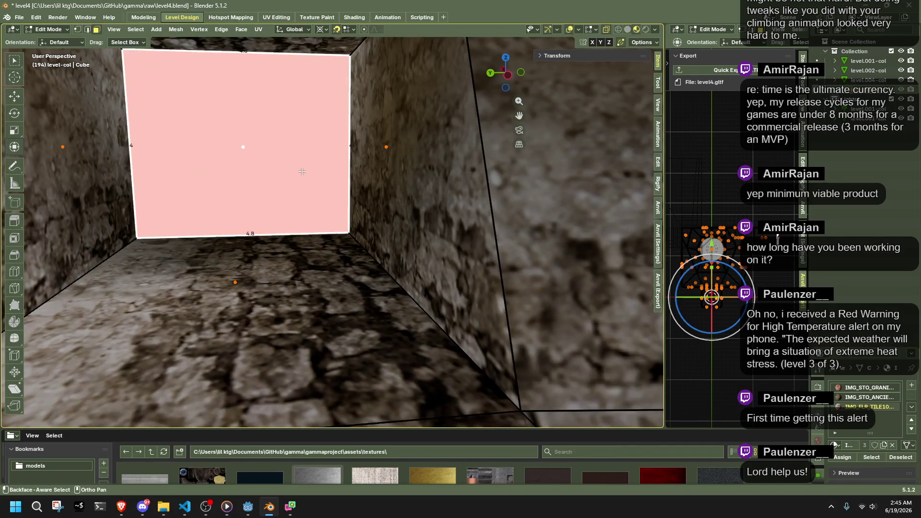
scroll(336, 192, "down", 5)
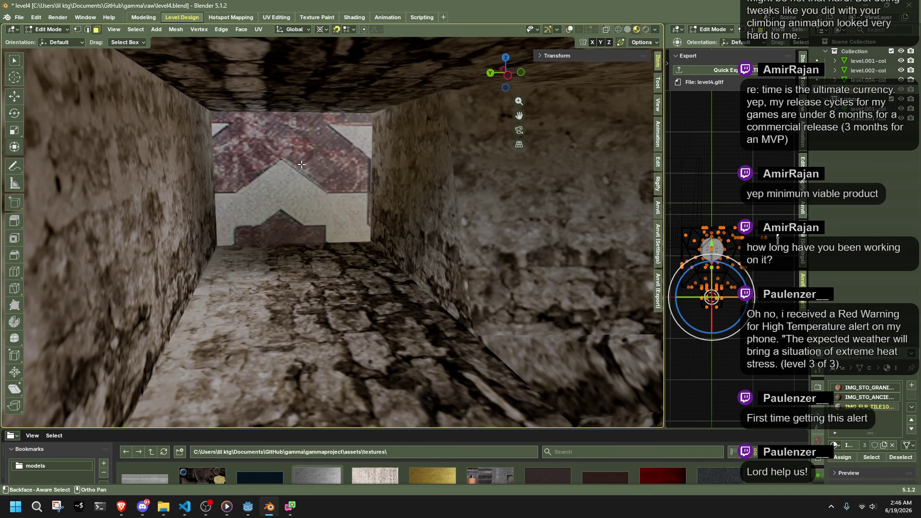
key("shift+alt+z")
key("r")
key("Escape")
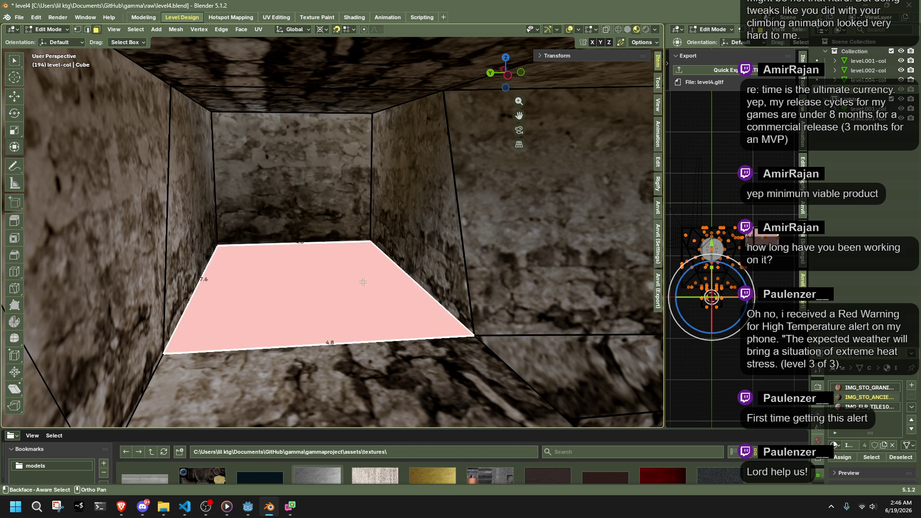
key("Tab")
- Deselect everything and save level4.blend
scroll(395, 290, "down", 5)
scroll(401, 283, "down", 5)
mouse_move(401, 283)
left_mouse_down()
mouse_move(427, 284)
mouse_move(368, 288)
mouse_move(375, 310)
mouse_move(427, 237)
mouse_move(364, 233)
mouse_move(355, 115)
mouse_move(351, 137)
mouse_move(357, 114)
left_mouse_up()
key("alt+a")
key("ctrl+s")
- Delete the cone-shaped spot light inside the tower and save
scroll(304, 284, "up", 3)
scroll(381, 286, "up", 3)
scroll(364, 123, "up", 2)
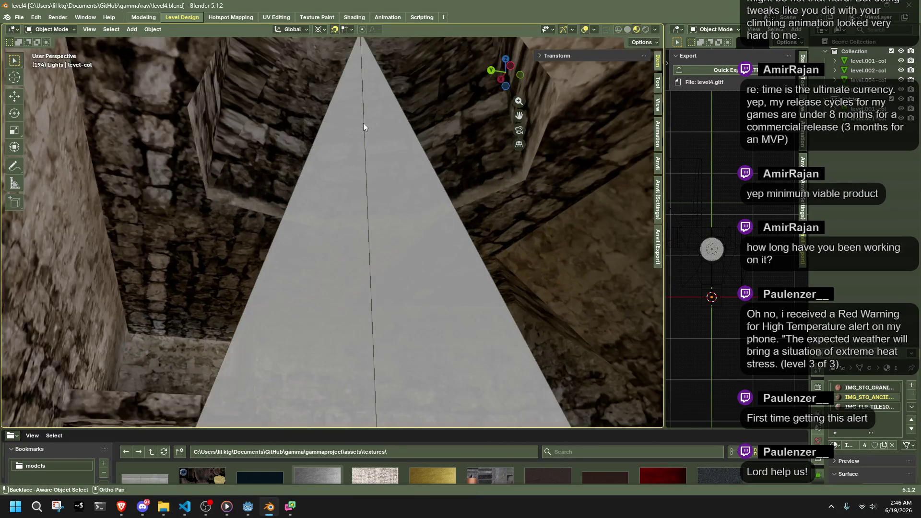
mouse_move(414, 211)
left_mouse_down()
mouse_move(390, 221)
mouse_move(430, 235)
mouse_move(411, 226)
mouse_move(370, 76)
left_mouse_up()
key("Delete")
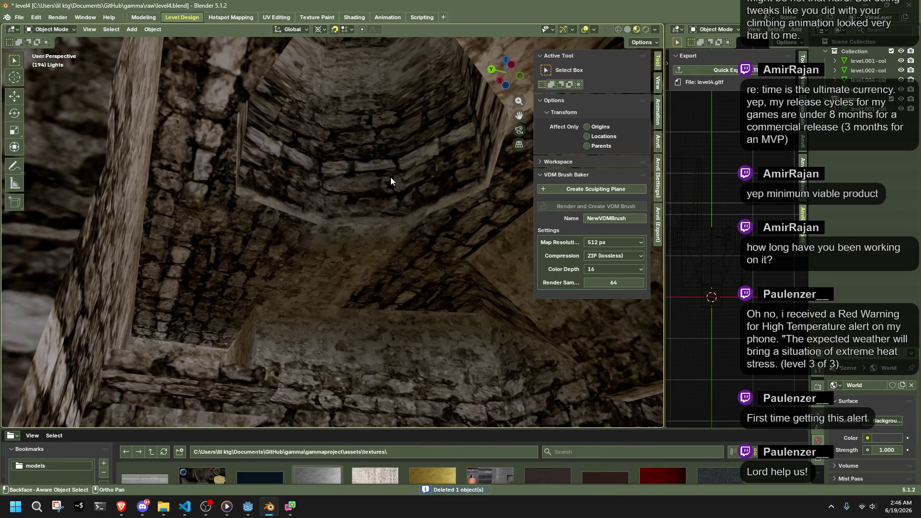
key("ctrl+s")
scroll(378, 231, "up", 3)
scroll(368, 237, "down", 5)
- Select the level collision mesh and enter Edit Mode on it
mouse_move(368, 237)
left_mouse_down()
mouse_move(322, 220)
mouse_move(327, 187)
mouse_move(321, 246)
mouse_move(299, 267)
mouse_move(302, 289)
mouse_move(339, 289)
mouse_move(434, 234)
mouse_move(343, 282)
mouse_move(246, 292)
mouse_move(336, 335)
left_mouse_up()
left_click(374, 157)
key("Tab")
mouse_move(374, 157)
left_mouse_down()
mouse_move(274, 187)
mouse_move(319, 179)
left_mouse_up()
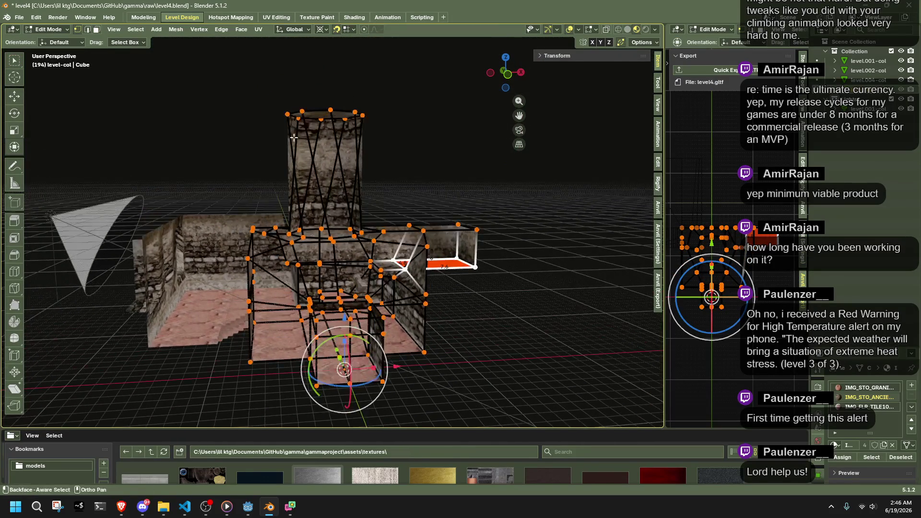
- Undo the tower's vertex deletion so the tower is restored
left_click(480, 178)
left_click_drag(384, 210, 430, 288)
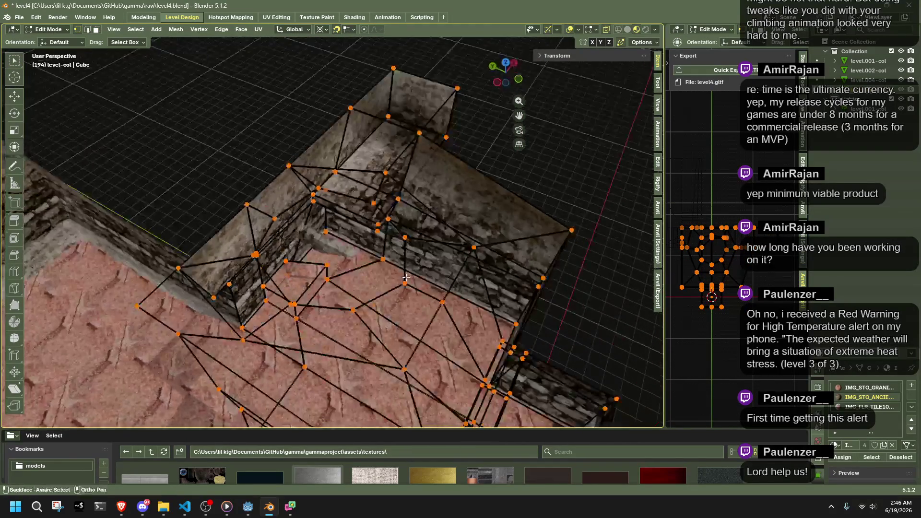
mouse_move(292, 220)
left_mouse_down()
mouse_move(494, 244)
mouse_move(422, 192)
mouse_move(392, 154)
left_mouse_up()
key("a")
key("ctrl+z")
- Lower the tower's top face 13.4 units on Z and assign the material to the upper side faces
key("g")
key("z")
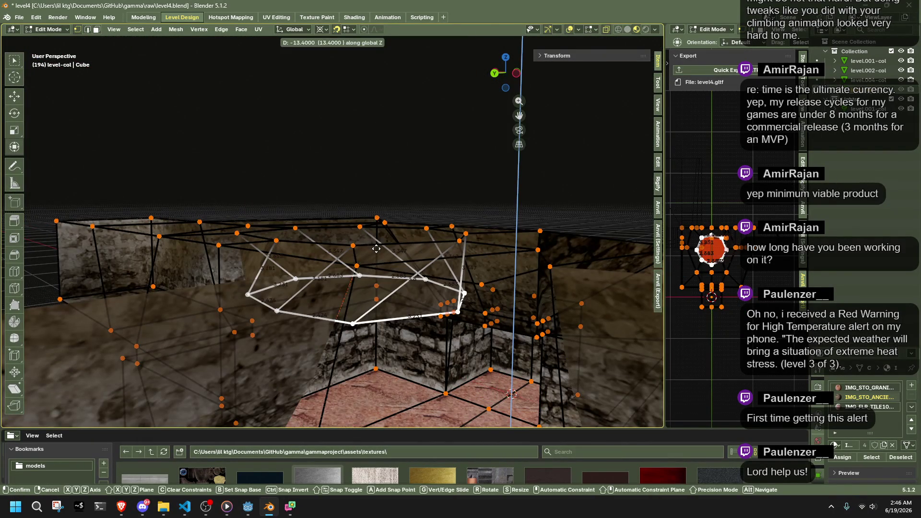
left_click(376, 248)
left_click_drag(376, 248, 352, 210)
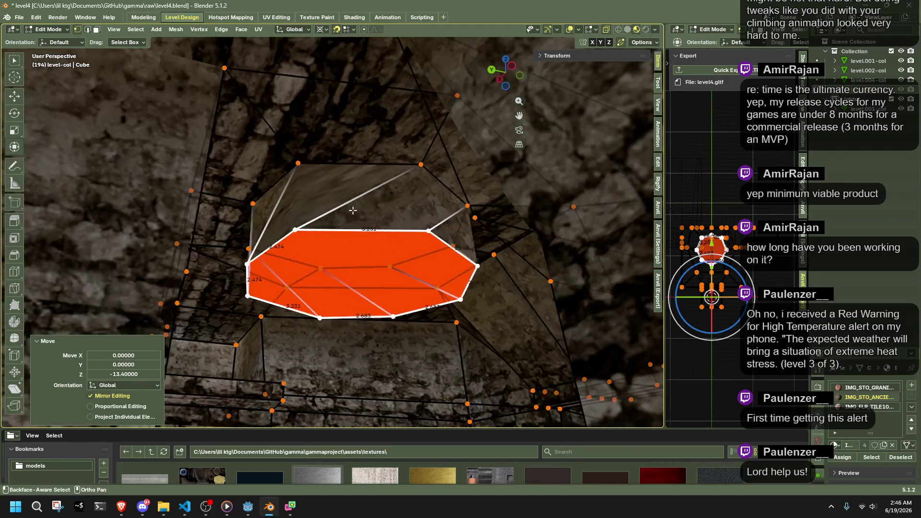
left_click(449, 221, "alt")
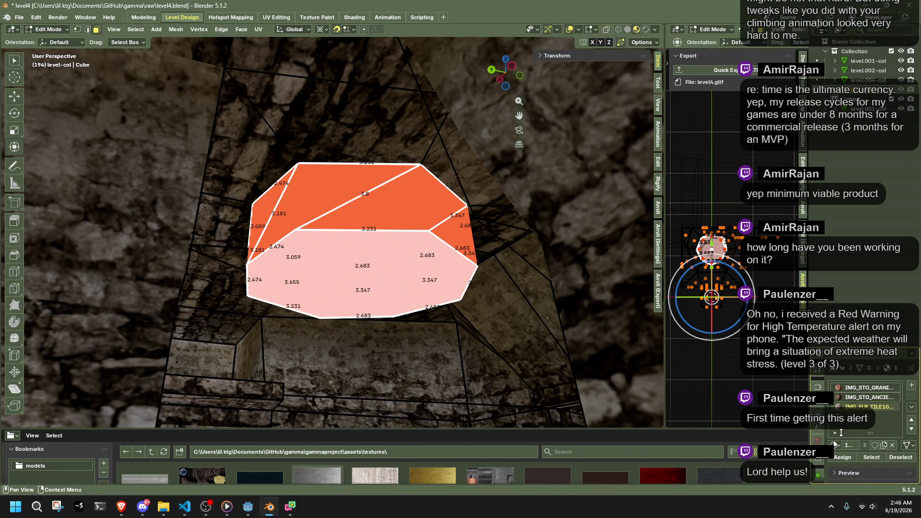
left_click(843, 458)
- Check the textured mesh, then move the selected side faces along Y
key("Tab")
mouse_move(485, 282)
left_mouse_down()
mouse_move(424, 266)
mouse_move(294, 259)
mouse_move(389, 255)
mouse_move(411, 259)
mouse_move(330, 272)
mouse_move(446, 271)
left_mouse_up()
key("Tab")
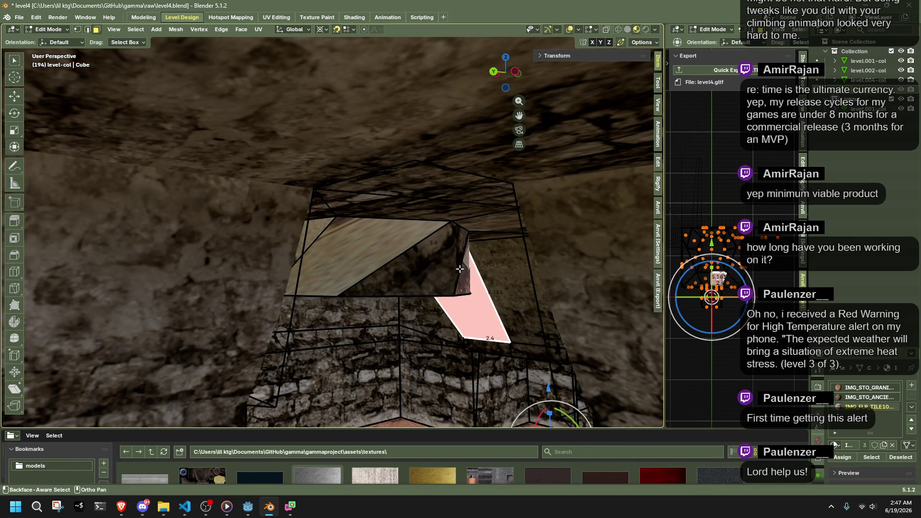
left_click_drag(456, 287, 385, 258)
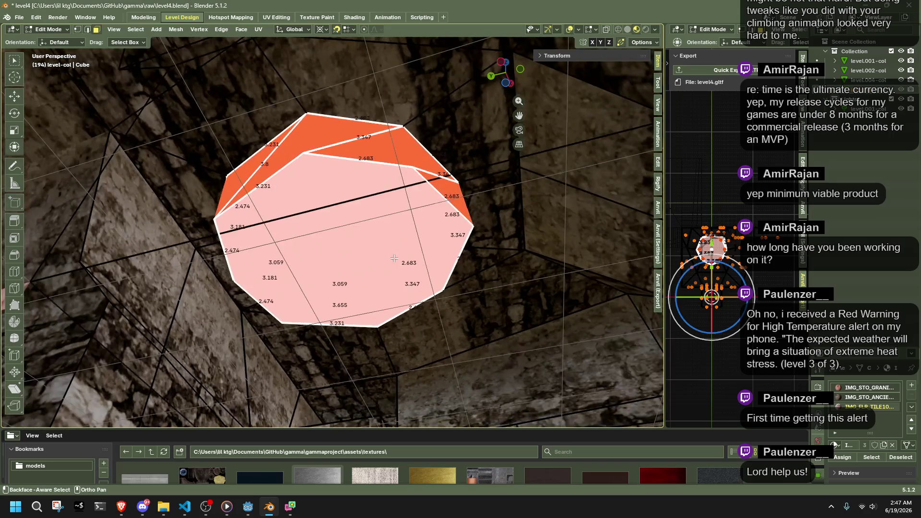
key("g")
key("y")
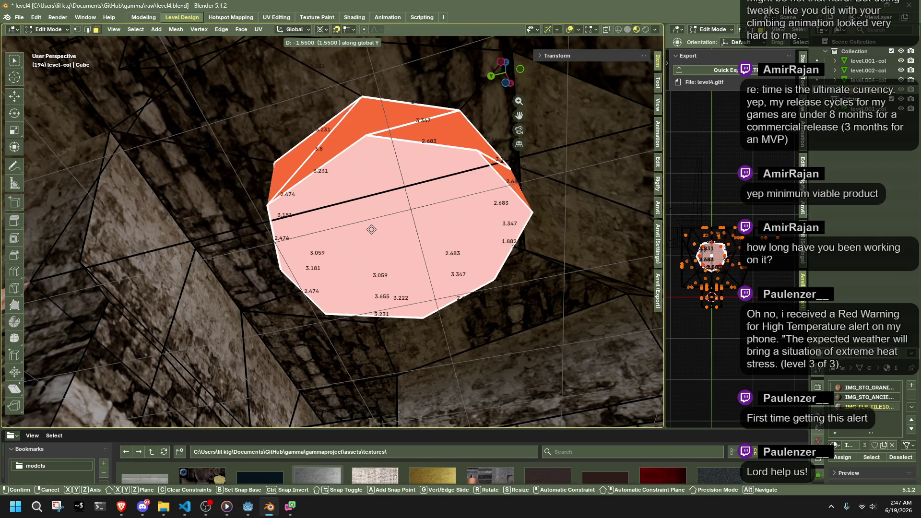
left_click_drag(404, 240, 376, 147)
left_click_drag(365, 260, 384, 265)
key("g")
key("y")
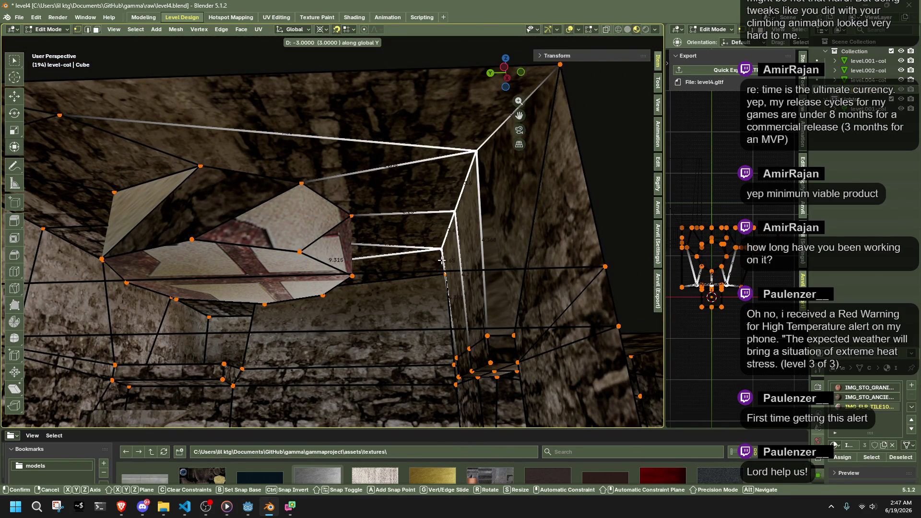
left_click(442, 260)
- In face select mode, shift the selected faces further along Y
key("3")
left_click_drag(349, 259, 274, 292)
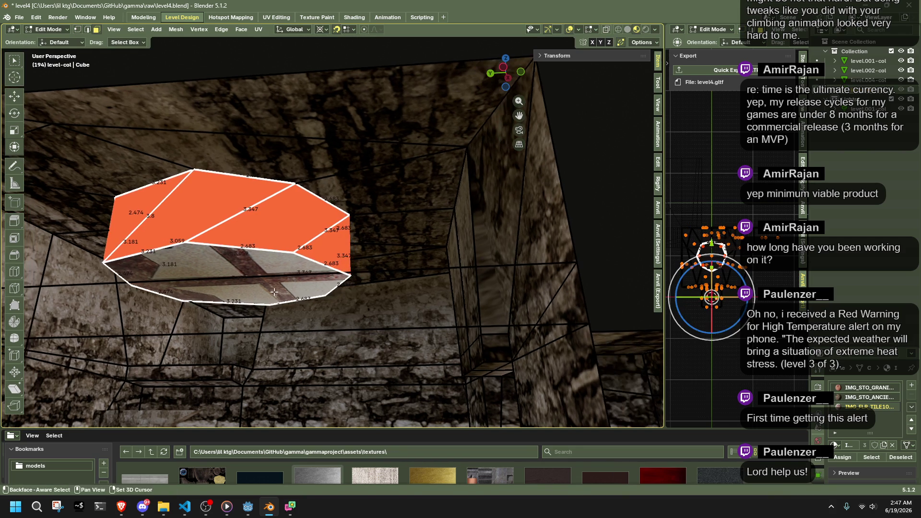
key("g")
key("y")
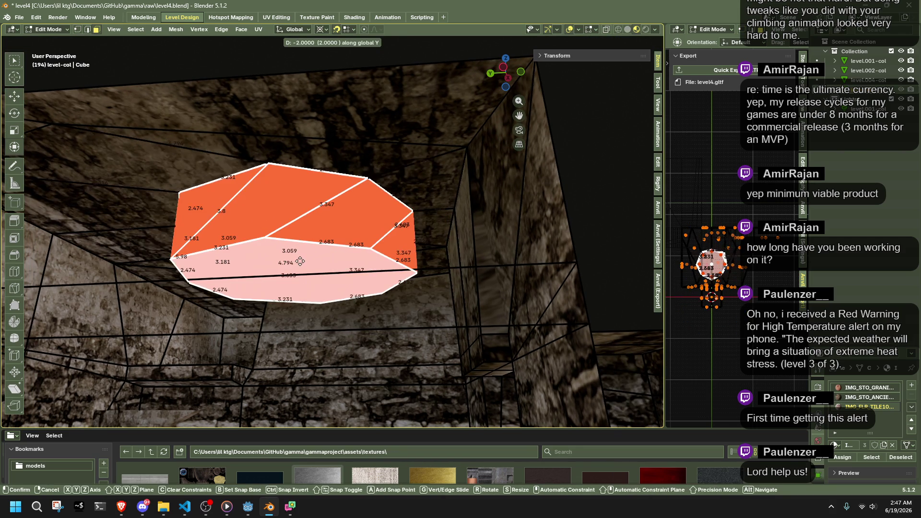
left_click(300, 261)
- Inspect the textured block, undo and redo the last change, and select its triangular face
key("Tab")
mouse_move(320, 266)
left_mouse_down()
mouse_move(365, 274)
mouse_move(387, 248)
left_mouse_up()
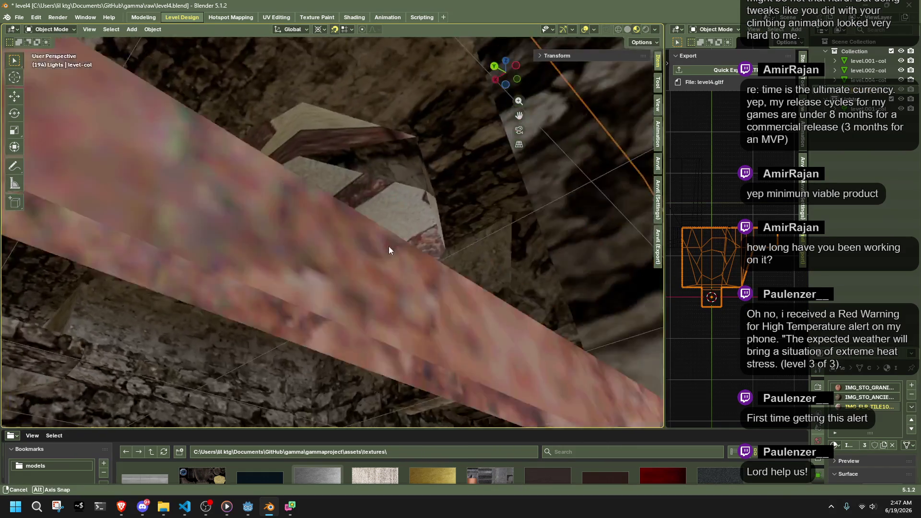
key("ctrl+z")
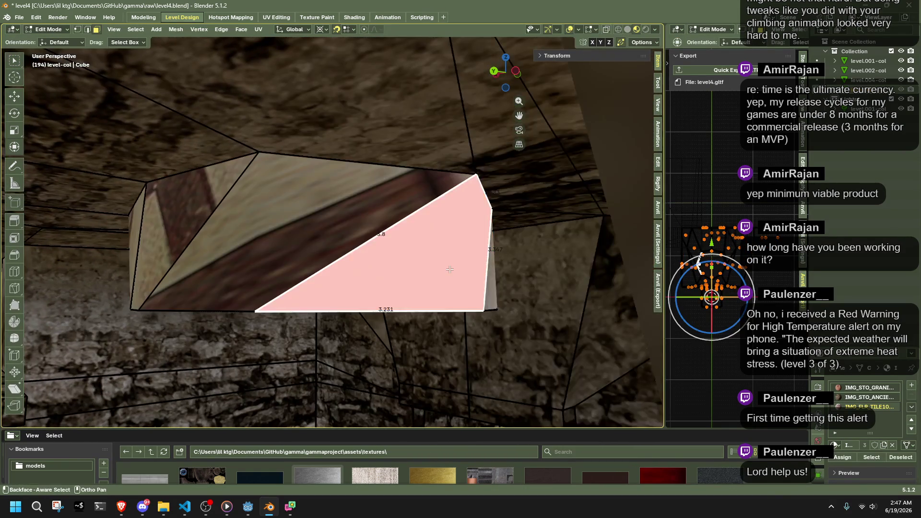
left_click_drag(447, 269, 442, 284)
key("ctrl+z")
key("ctrl+shift+z")
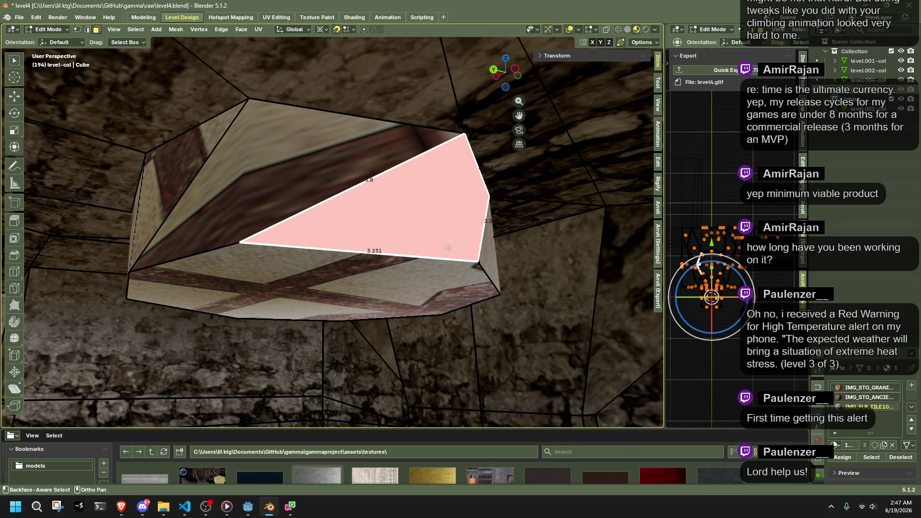
left_click_drag(416, 274, 413, 274)
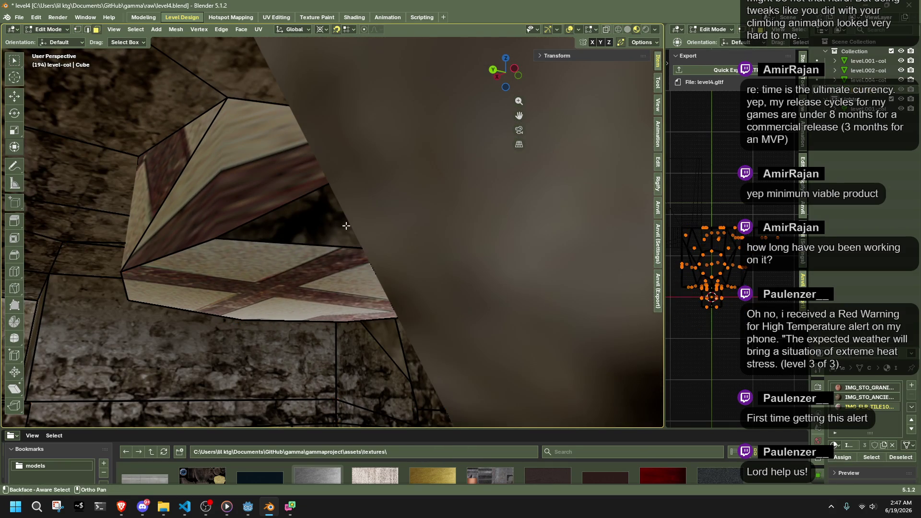
left_click(346, 226)
left_click_drag(446, 269, 446, 252)
key("Tab")
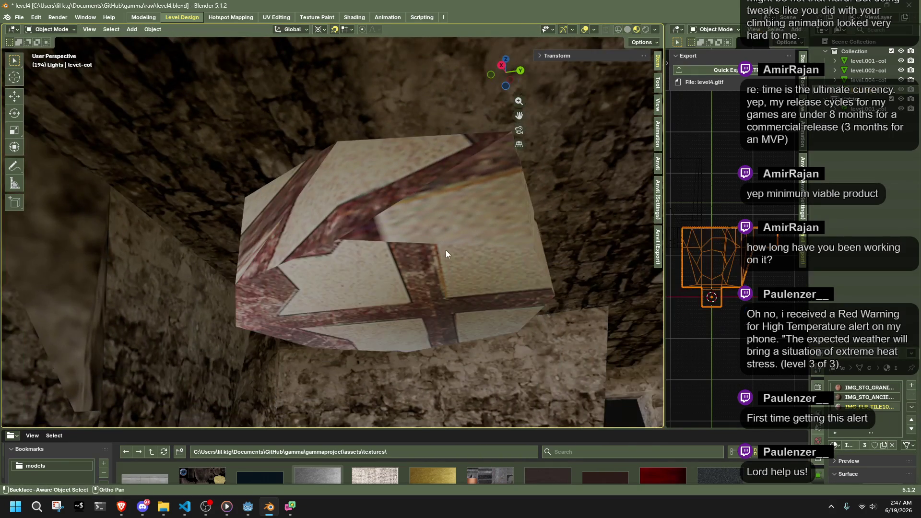
- Select all the block's faces and run Face-Aligned Projection from the Anvil panel
key("Tab")
scroll(567, 349, "up", 3)
key("a")
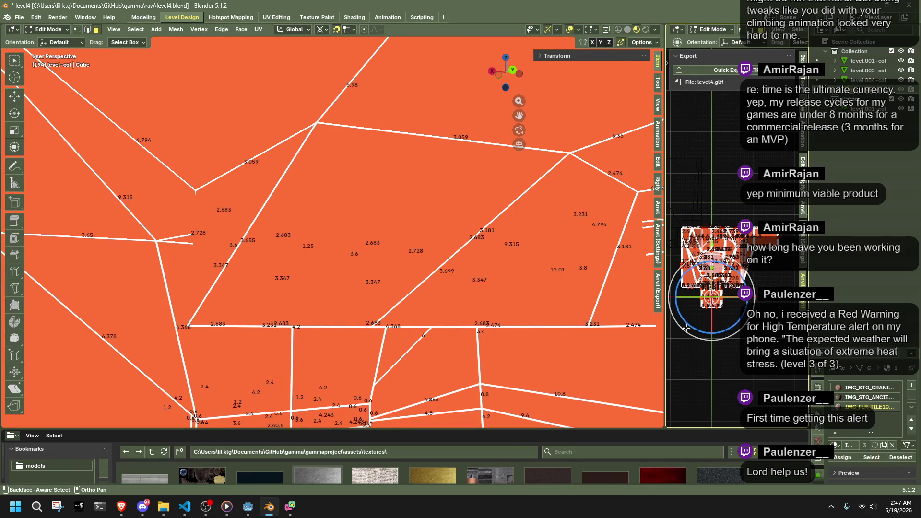
left_click(803, 210)
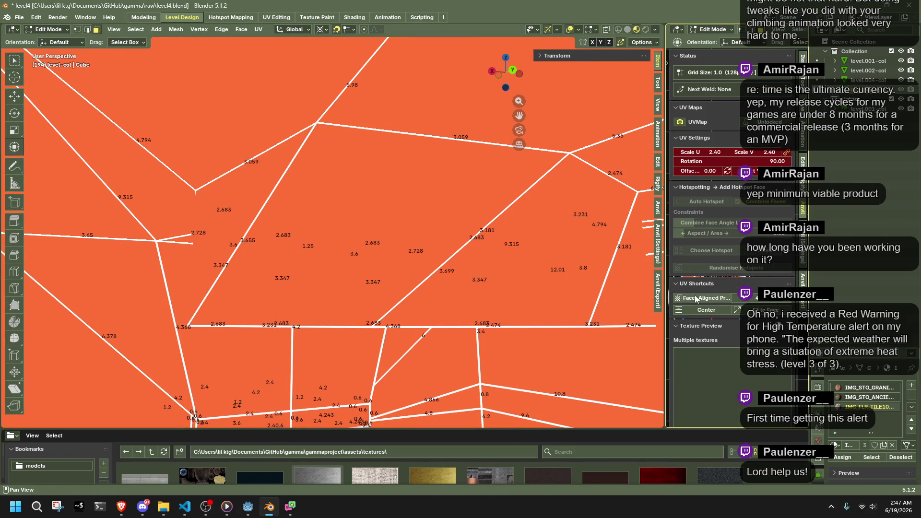
- View the reprojected FLR_TILE10 textures and save level4.blend
key("Tab")
mouse_move(460, 285)
left_mouse_down()
mouse_move(424, 323)
mouse_move(349, 297)
mouse_move(171, 327)
left_mouse_up()
scroll(166, 334, "down", 5)
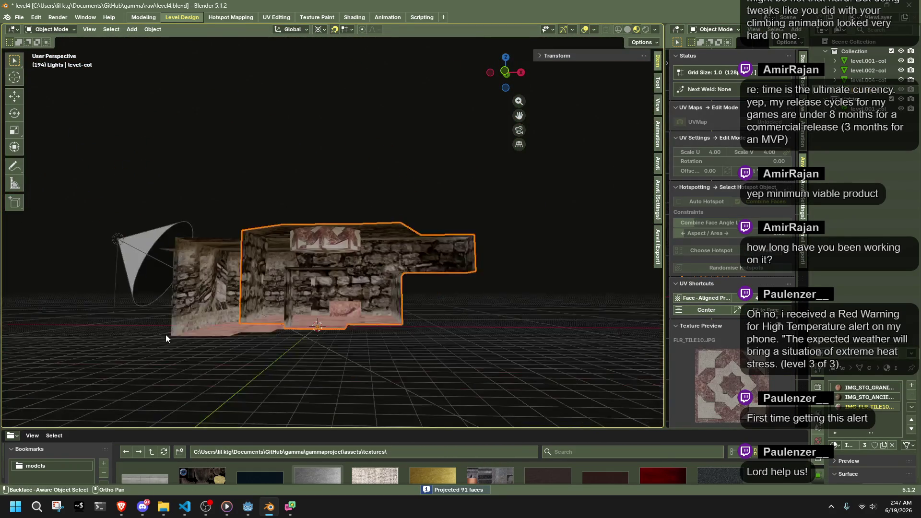
scroll(398, 345, "up", 5)
key("ctrl+s")
- Return to editing and inspect the block's underside face up close
mouse_move(399, 327)
left_mouse_down()
mouse_move(433, 327)
mouse_move(543, 263)
mouse_move(612, 279)
mouse_move(589, 280)
left_mouse_up()
scroll(479, 222, "up", 3)
key("Tab")
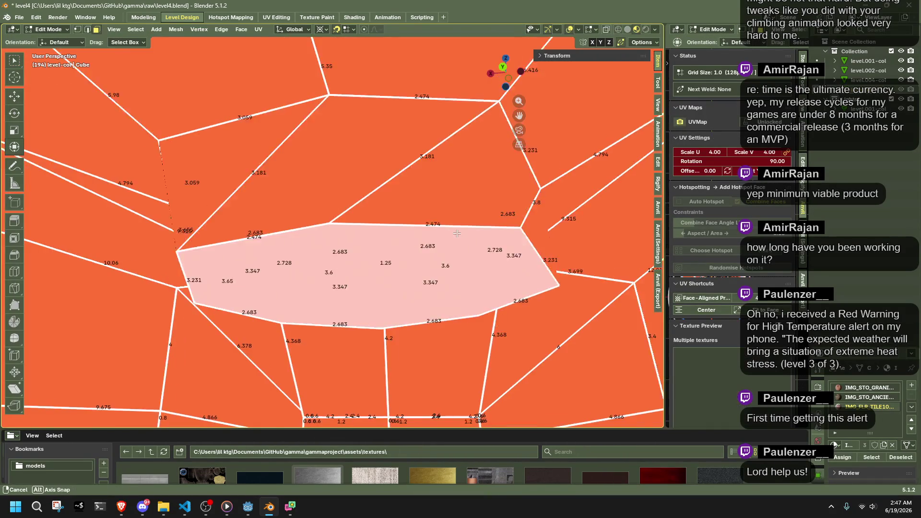
mouse_move(482, 236)
left_mouse_down()
mouse_move(240, 218)
mouse_move(143, 233)
left_mouse_up()
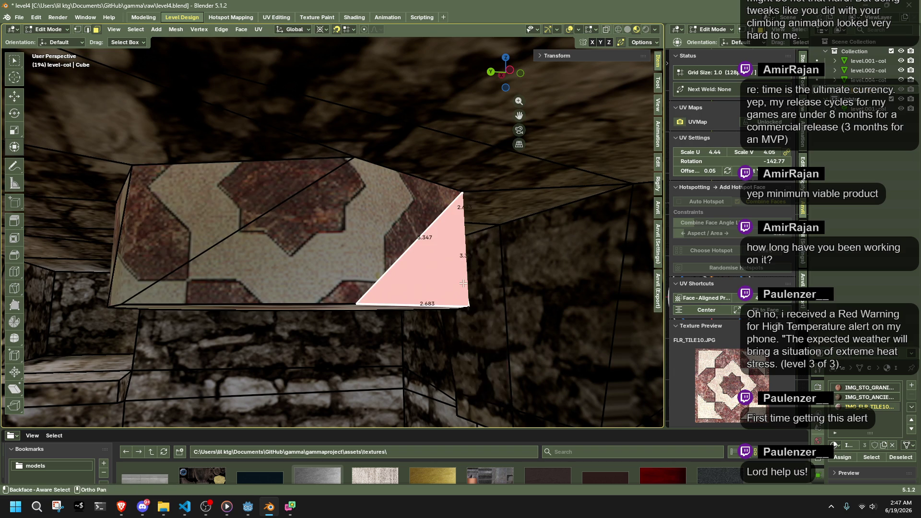
mouse_move(354, 244)
left_mouse_down()
mouse_move(356, 256)
mouse_move(215, 231)
left_mouse_up()
left_click_drag(337, 246, 401, 238)
scroll(400, 238, "down", 5)
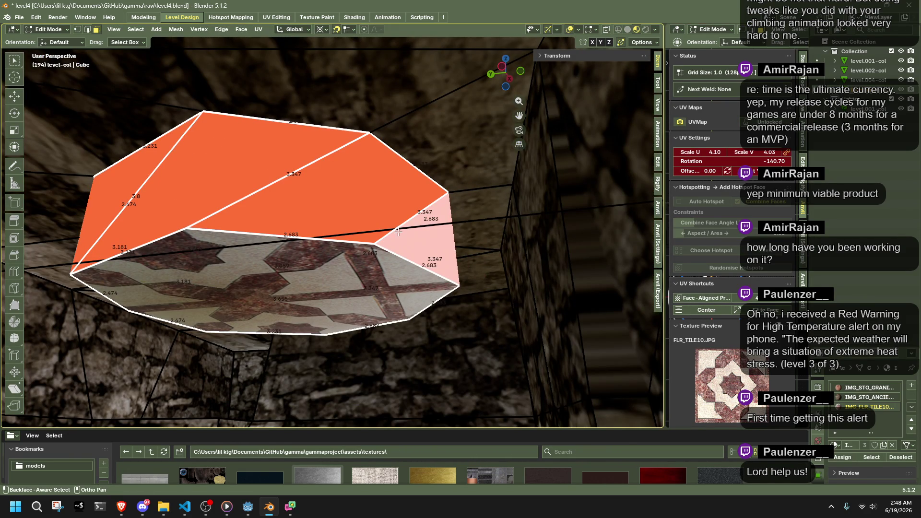
key("ctrl+f")
- Flip the quad tessellation of the block's faces and save level4.blend
mouse_move(379, 413)
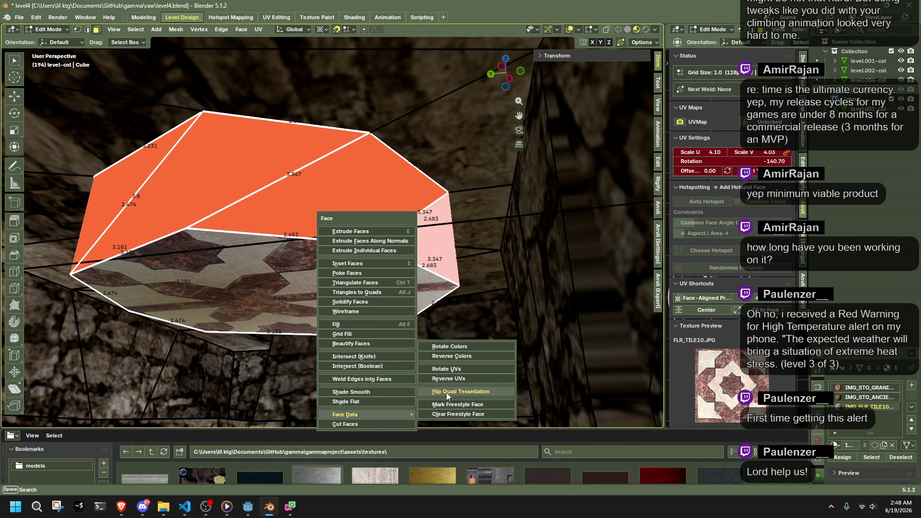
left_click(446, 394)
key("Tab")
mouse_move(423, 288)
left_mouse_down()
mouse_move(398, 275)
mouse_move(440, 284)
mouse_move(435, 272)
mouse_move(387, 266)
mouse_move(284, 288)
mouse_move(124, 297)
mouse_move(216, 272)
mouse_move(168, 258)
mouse_move(461, 191)
mouse_move(398, 153)
mouse_move(573, 146)
mouse_move(336, 235)
mouse_move(350, 246)
left_mouse_up()
key("ctrl+s")
- Apply a UV adjustment to the right and large centre faces, clear the selection, and save
key("Tab")
left_click(478, 195, "shift")
left_click(312, 242, "shift")
right_click(350, 246)
mouse_move(350, 246)
left_click(406, 284)
key("alt+a")
mouse_move(439, 258)
left_mouse_down()
mouse_move(569, 274)
mouse_move(510, 261)
mouse_move(411, 278)
mouse_move(472, 297)
left_mouse_up()
key("ctrl+s")
- Fix the face data of a wall face and the UVs of a triangle face, then save
left_click(480, 308)
right_click(482, 302)
mouse_move(482, 302)
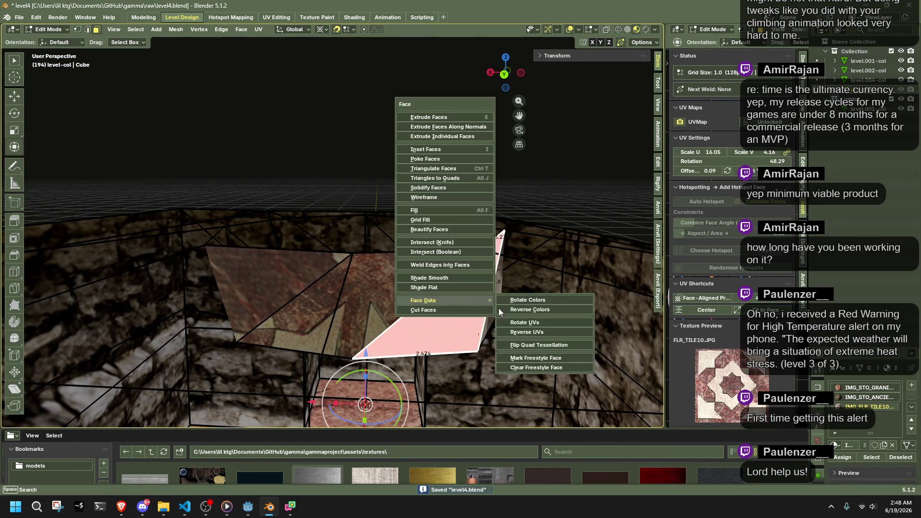
left_click(540, 344)
mouse_move(540, 344)
left_mouse_down()
mouse_move(535, 300)
mouse_move(473, 275)
mouse_move(545, 296)
mouse_move(447, 271)
mouse_move(378, 318)
mouse_move(566, 334)
mouse_move(449, 347)
mouse_move(470, 338)
mouse_move(335, 308)
mouse_move(192, 316)
mouse_move(339, 306)
mouse_move(274, 298)
mouse_move(184, 320)
mouse_move(286, 310)
left_mouse_up()
left_click(466, 256)
right_click(479, 260)
mouse_move(480, 261)
left_click(523, 300)
key("ctrl+s")
key("Tab")
key("Tab")
key("Tab")
key("Tab")
- Save level4.blend with the wall edits and return the level-col mesh to Object Mode
key("1")
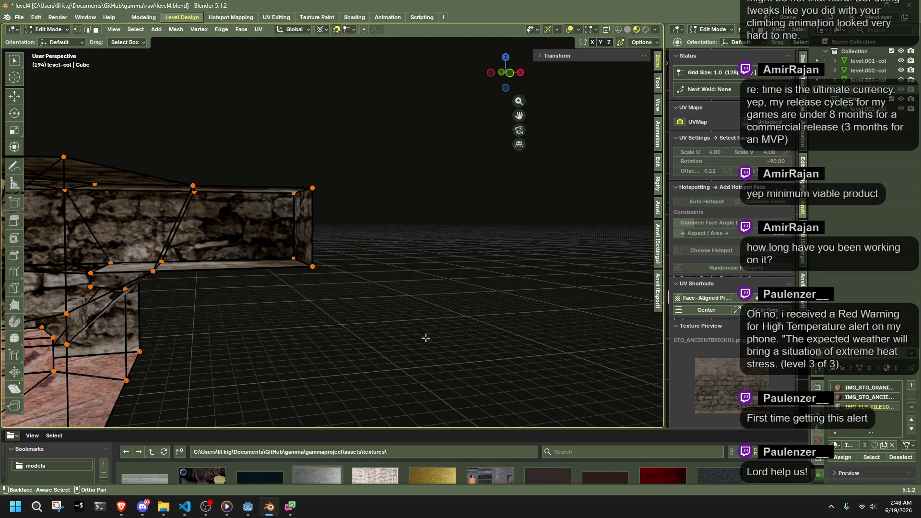
key("ctrl+z")
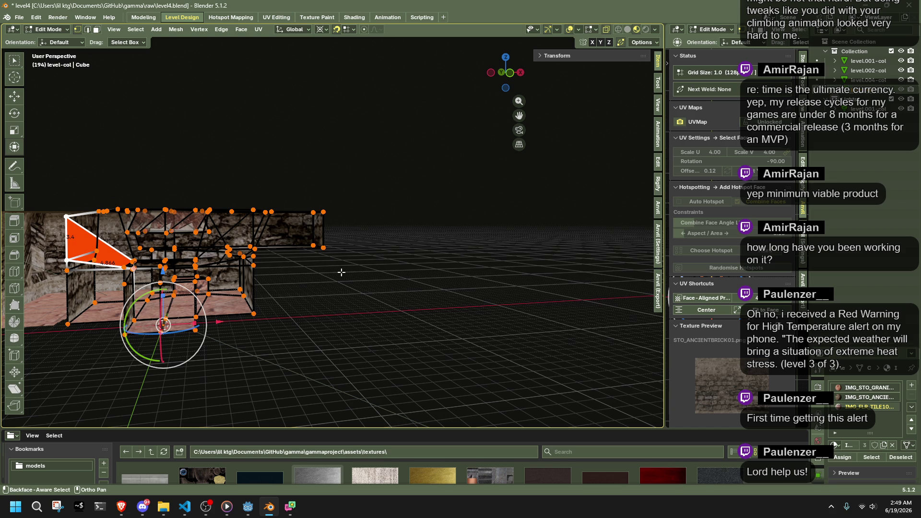
key("alt+Tab")
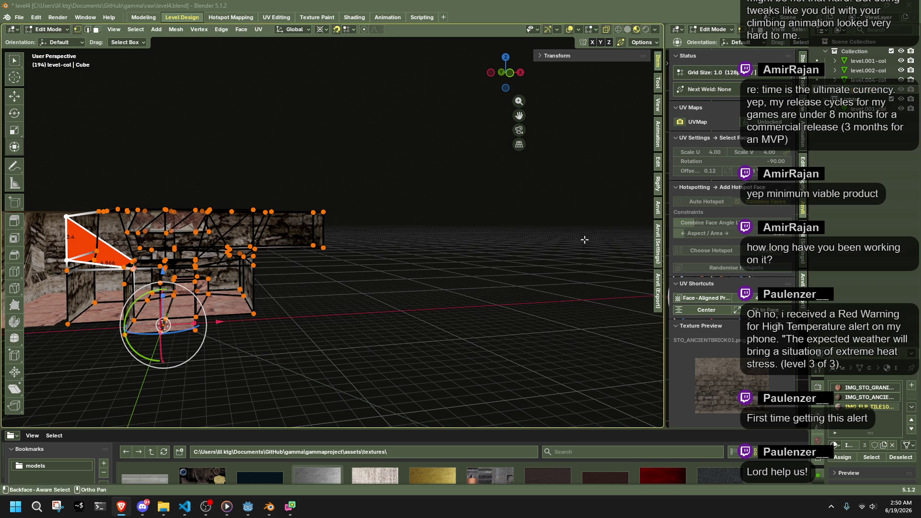
scroll(330, 275, "up", 5)
scroll(331, 275, "down", 5)
key("ctrl+s")
key("Tab")
scroll(434, 301, "up", 6)
scroll(433, 300, "up", 6)
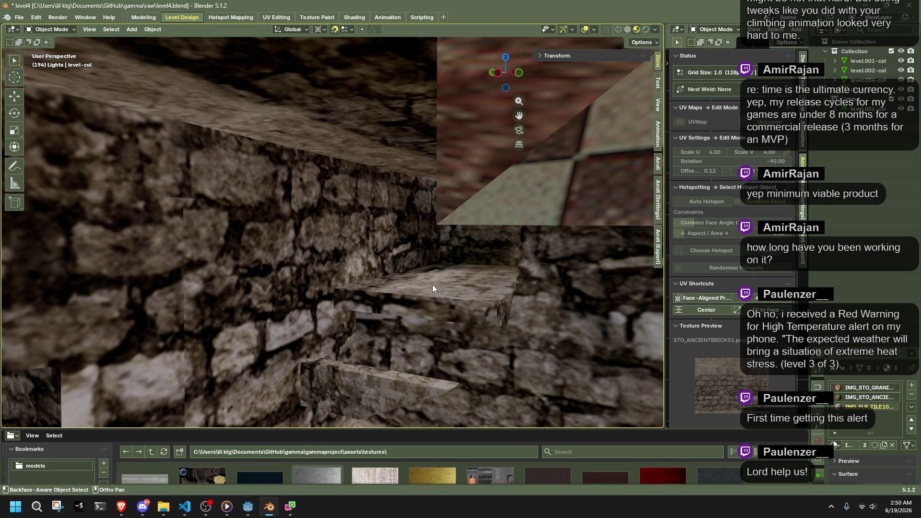
- Save level4.blend and check the current level in the Godot editor
scroll(432, 285, "down", 5)
mouse_move(367, 283)
left_mouse_down()
mouse_move(269, 319)
mouse_move(176, 331)
mouse_move(101, 303)
mouse_move(264, 276)
mouse_move(497, 296)
mouse_move(644, 294)
mouse_move(120, 292)
mouse_move(134, 262)
mouse_move(223, 261)
left_mouse_up()
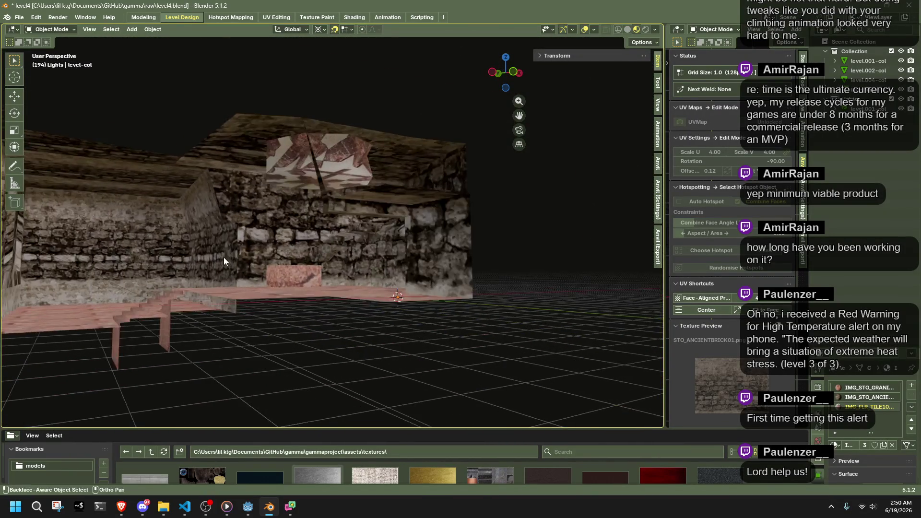
scroll(224, 261, "up", 3)
key("ctrl+s")
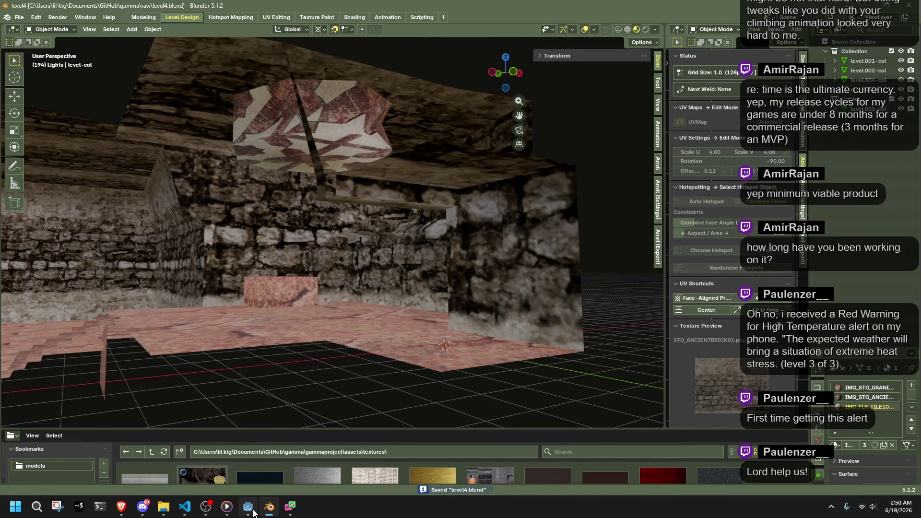
left_click(247, 508)
key("alt+Tab")
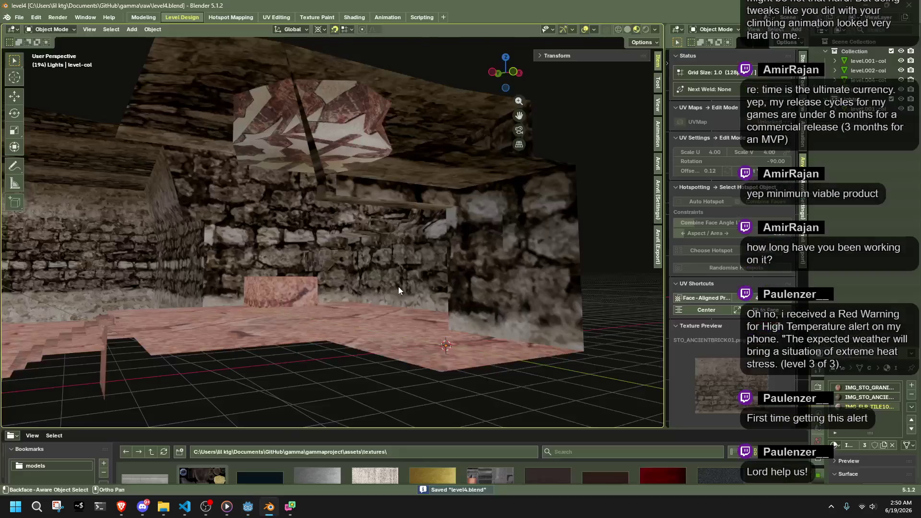
- Quick Export the level to level4.gltf in the map-models folder via the Anvil panel
left_click(803, 245)
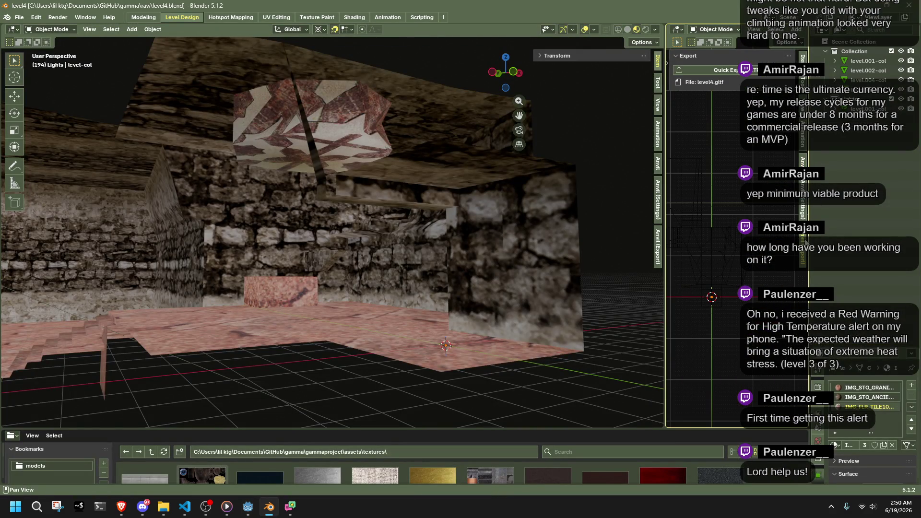
left_click(731, 70)
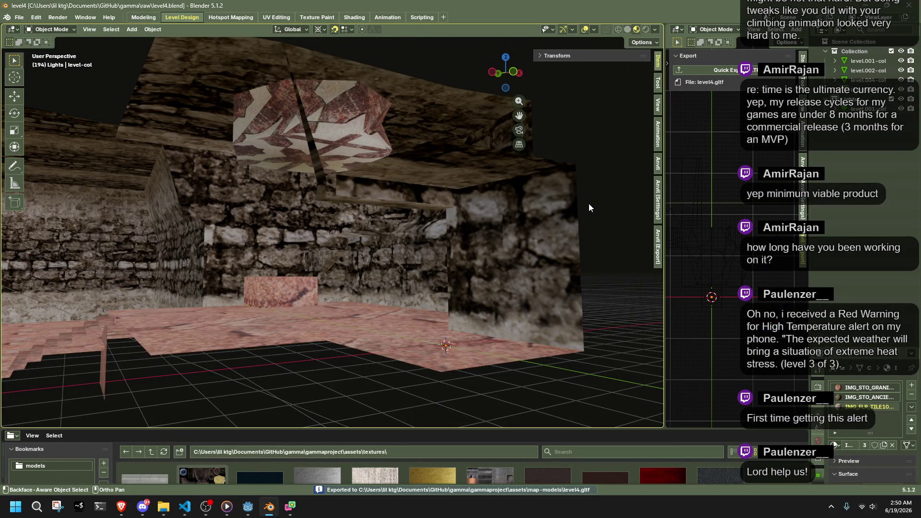
left_click(248, 509)
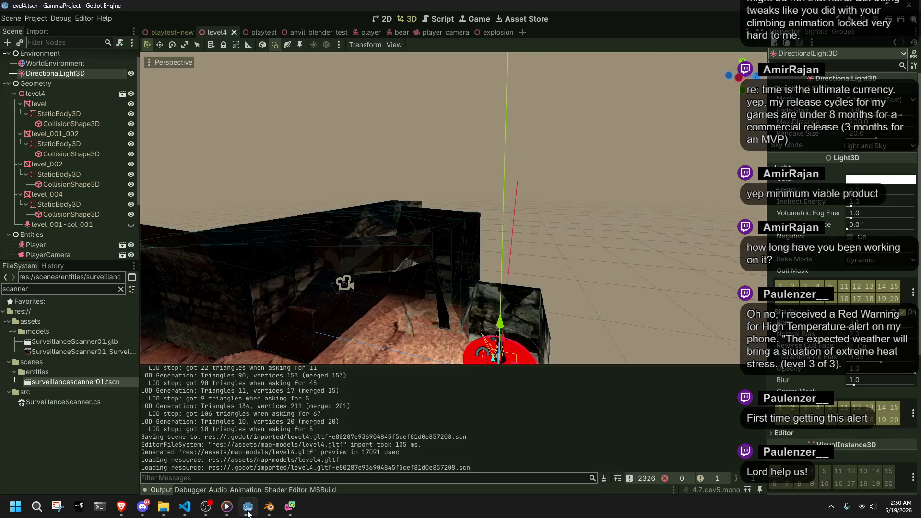
- Run the level4 scene, walk forward and turn the camera with J, then stop with F8
left_click(889, 27)
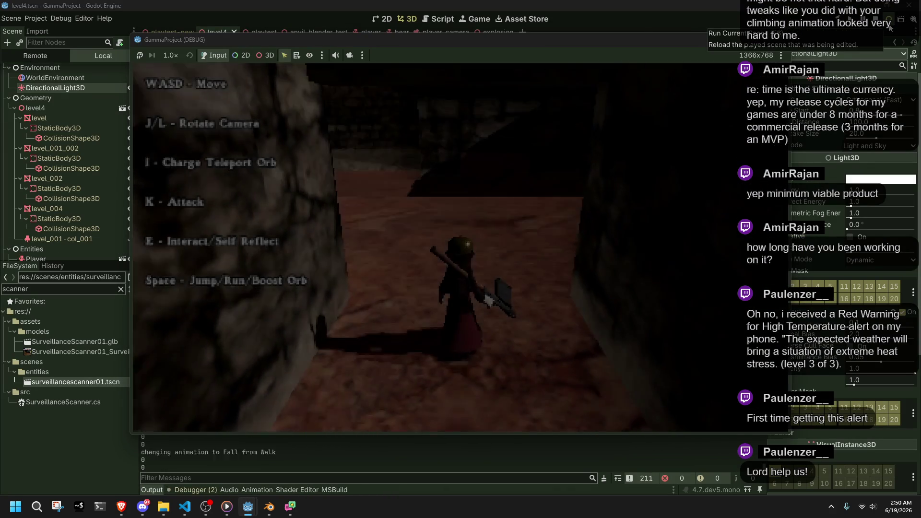
key("w")
key("j")
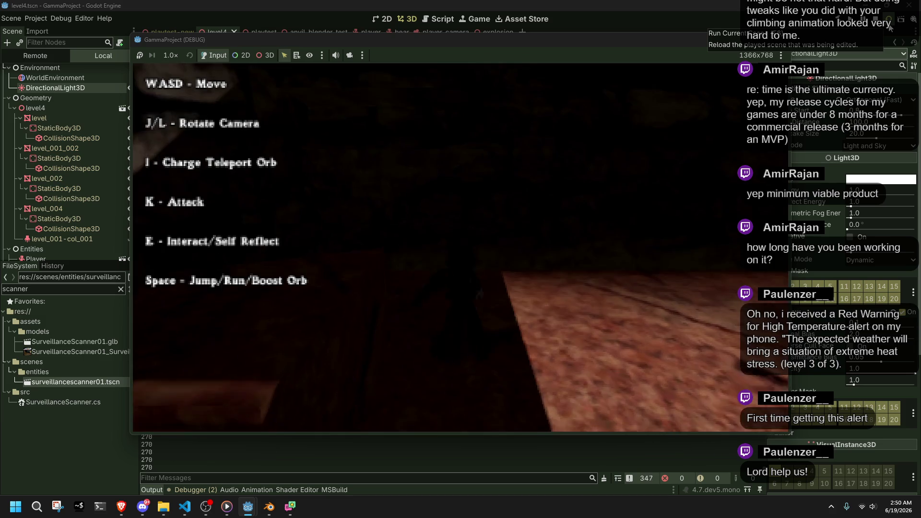
key("j")
key("j")
key("j")
key("j")
key("F8")
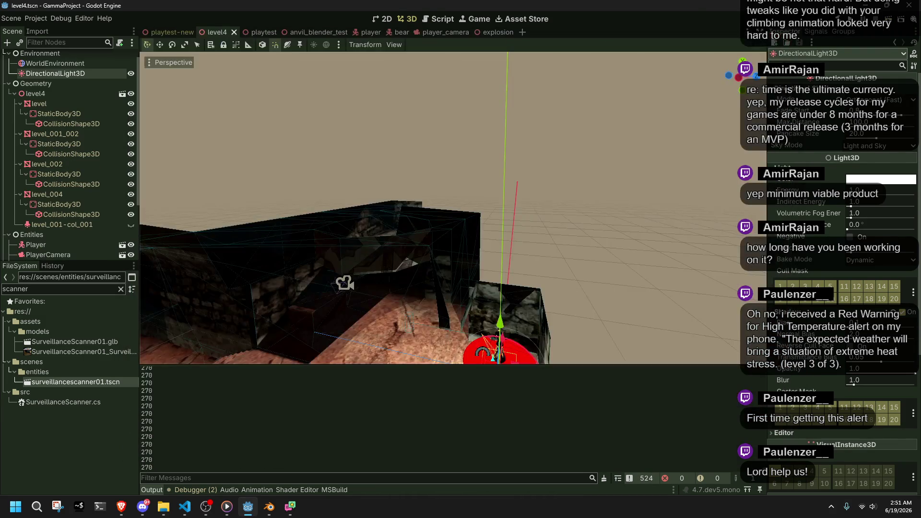
left_click(313, 224)
- Set the level mesh's Cast Shadow to Double-Sided, keeping GI mode Disabled
key("f")
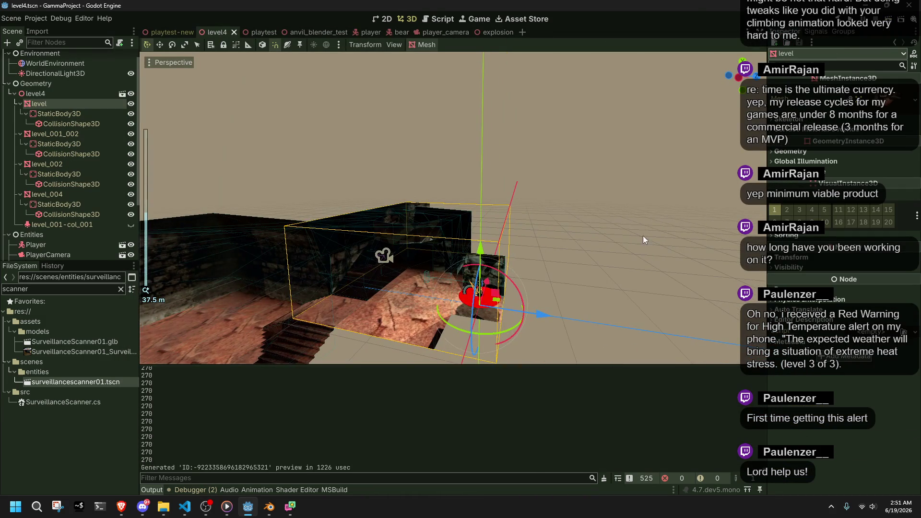
left_click(790, 151)
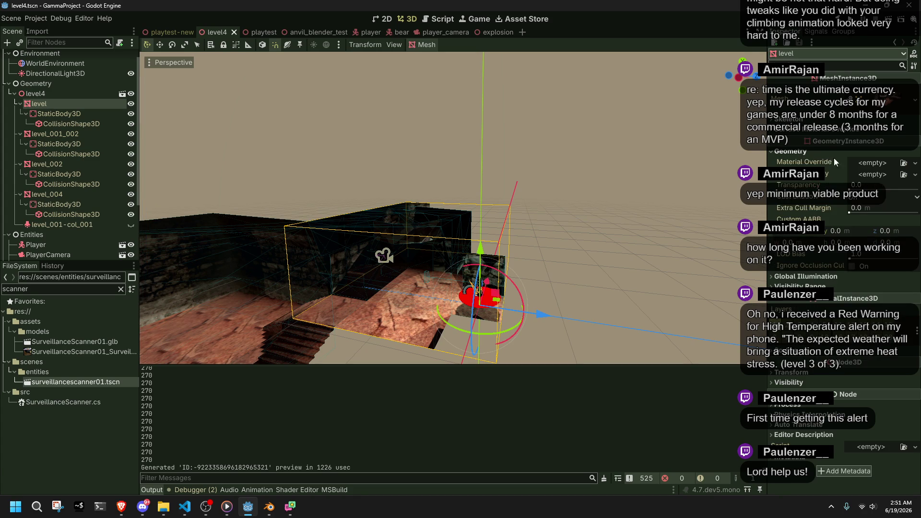
left_click(820, 278)
left_click(876, 287)
left_click(863, 283)
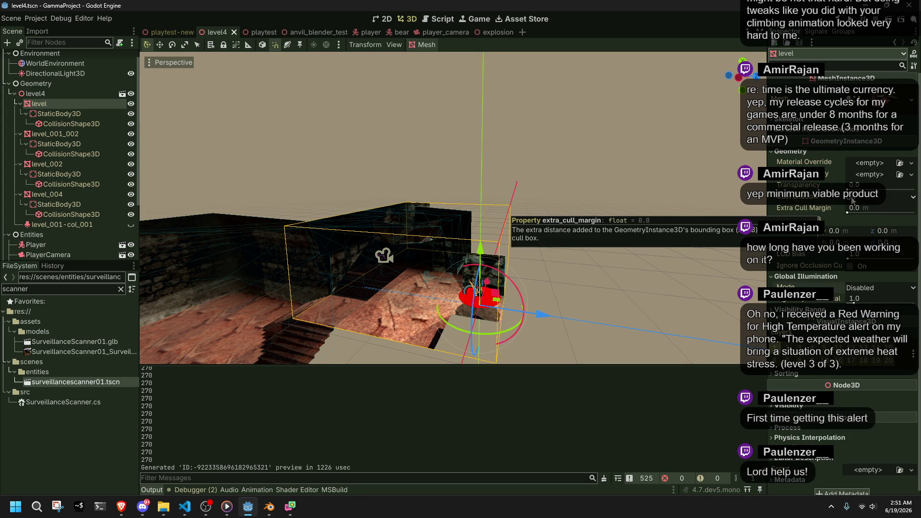
left_click(878, 197)
left_click(874, 226)
left_click_drag(576, 273, 562, 289)
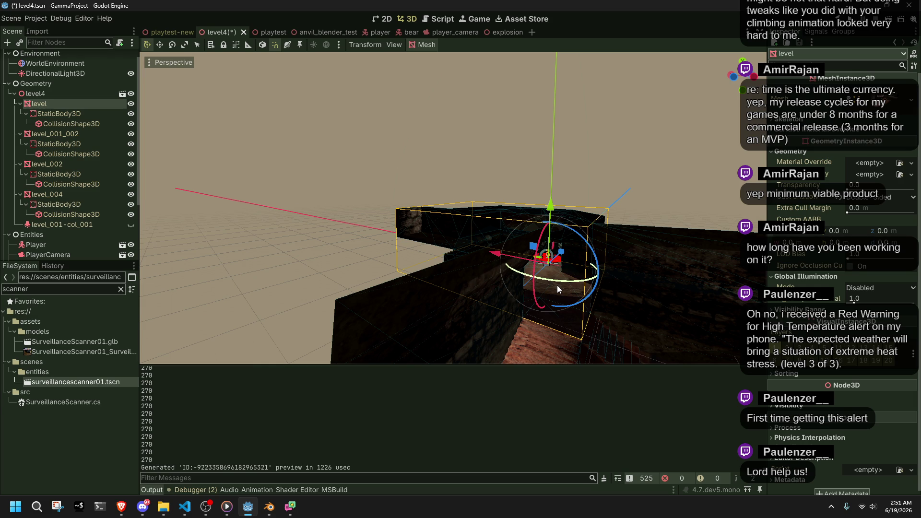
- Set level_001_002's Cast Shadow to Double-Sided
left_click(43, 136)
mouse_move(457, 295)
left_mouse_down()
mouse_move(603, 354)
mouse_move(568, 338)
mouse_move(420, 319)
left_mouse_up()
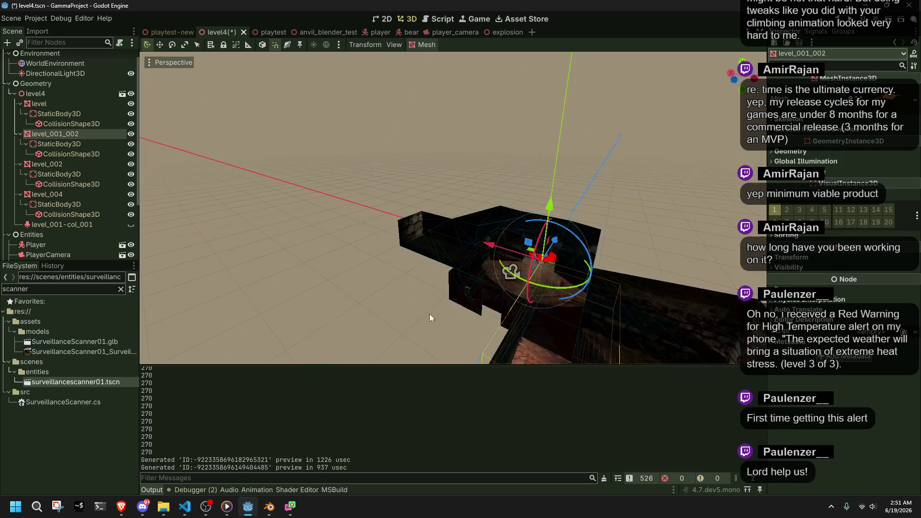
left_click(791, 151)
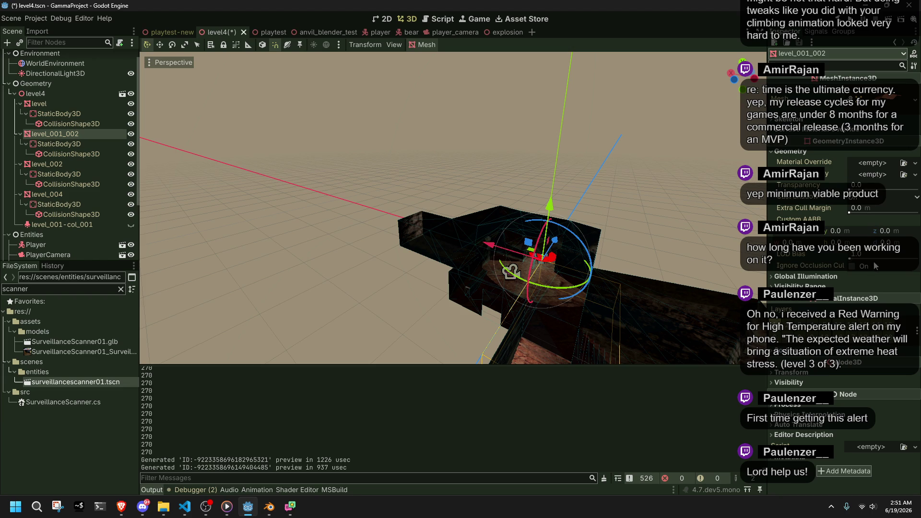
scroll(618, 361, "down", 5)
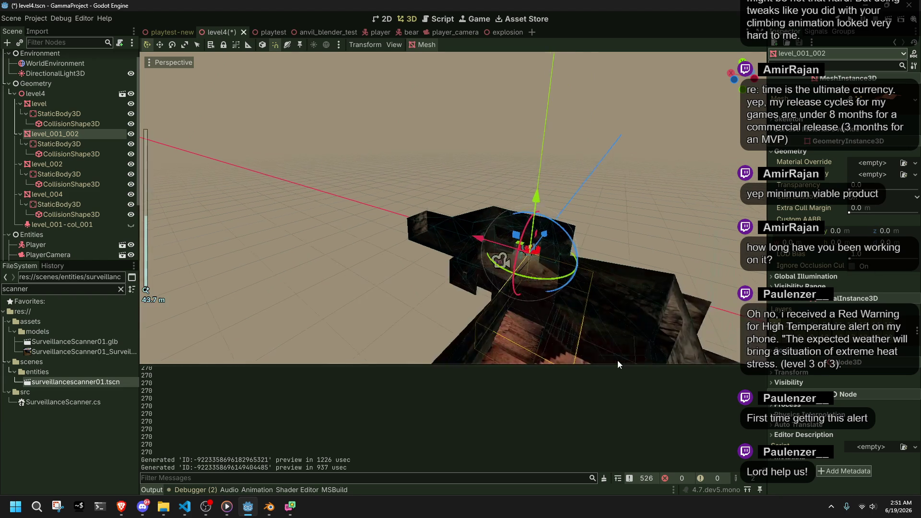
left_click(853, 201)
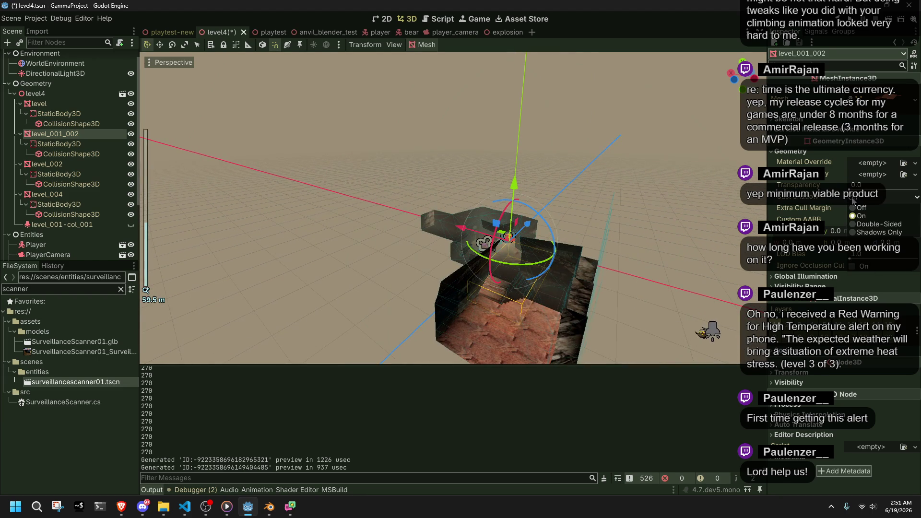
left_click(872, 225)
- Open level_002's geometry settings, then select the DirectionalLight3D
left_click(499, 343)
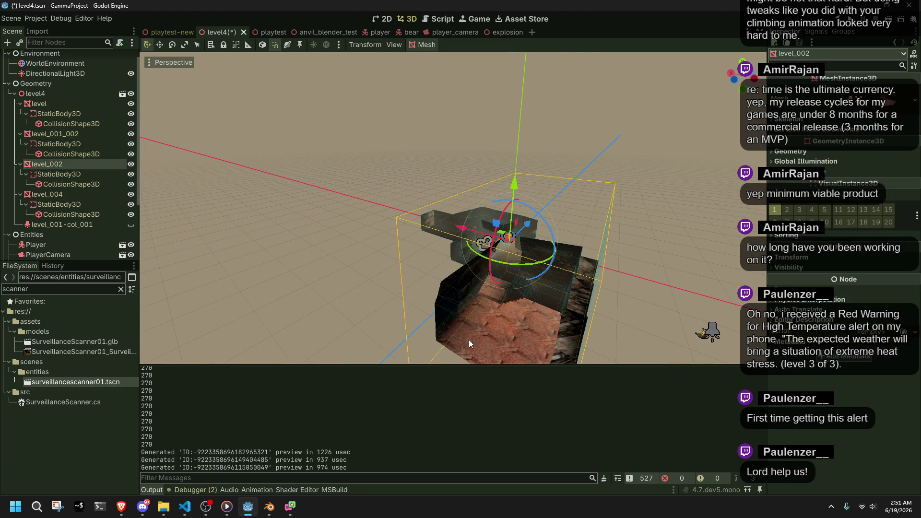
left_click(802, 151)
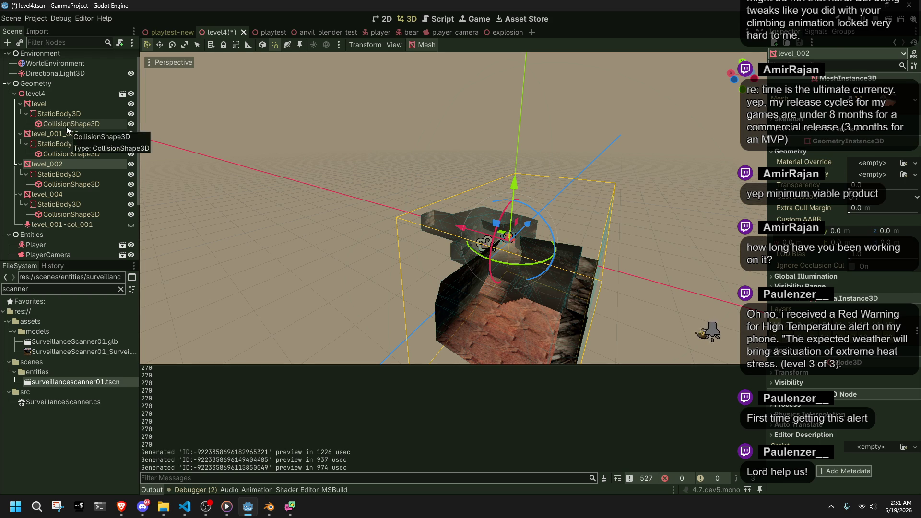
left_click(53, 75)
mouse_move(480, 250)
left_mouse_down()
mouse_move(528, 269)
mouse_move(643, 271)
mouse_move(395, 205)
mouse_move(279, 220)
mouse_move(284, 231)
left_mouse_up()
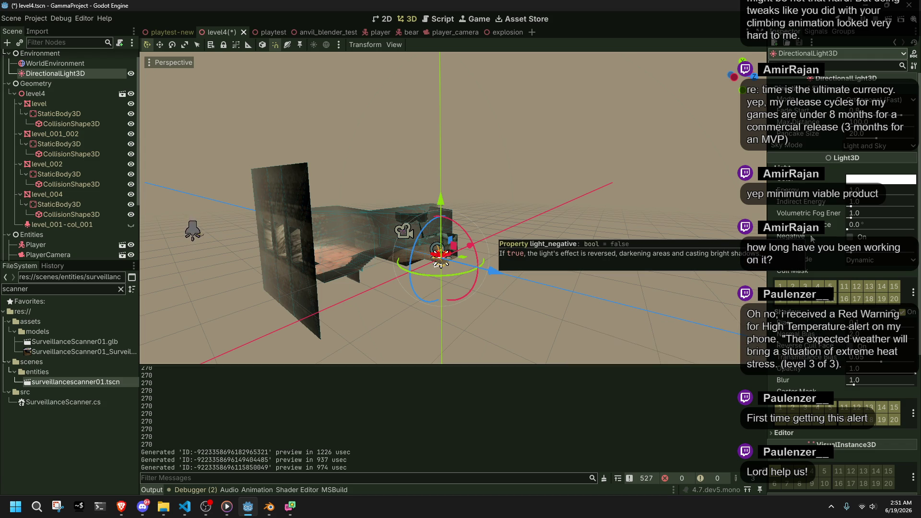
- Set level_002's Cast Shadow to Double-Sided
mouse_move(679, 277)
left_mouse_down()
mouse_move(566, 249)
mouse_move(574, 233)
mouse_move(543, 225)
mouse_move(149, 223)
left_mouse_up()
scroll(540, 243, "up", 5)
scroll(543, 229, "down", 5)
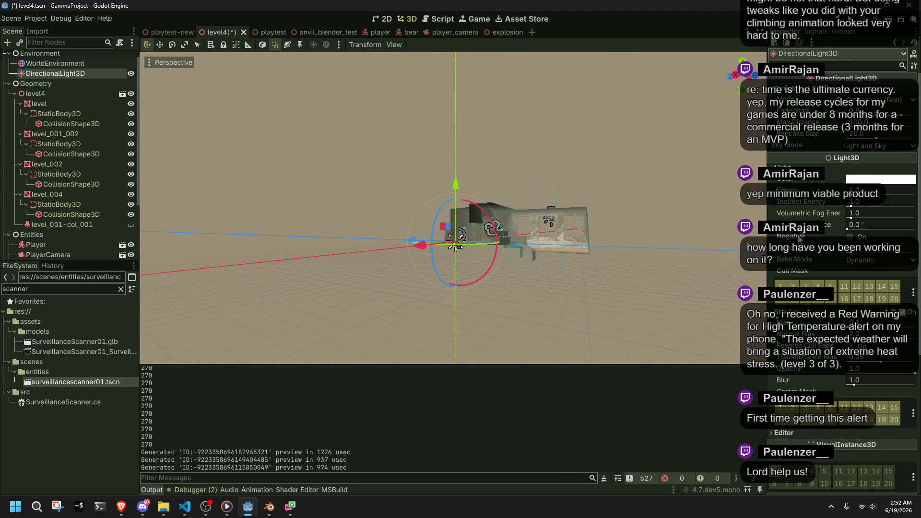
scroll(662, 278, "up", 4)
mouse_move(663, 279)
left_mouse_down()
mouse_move(623, 332)
mouse_move(564, 321)
left_mouse_up()
left_click(598, 341)
scroll(600, 340, "down", 1)
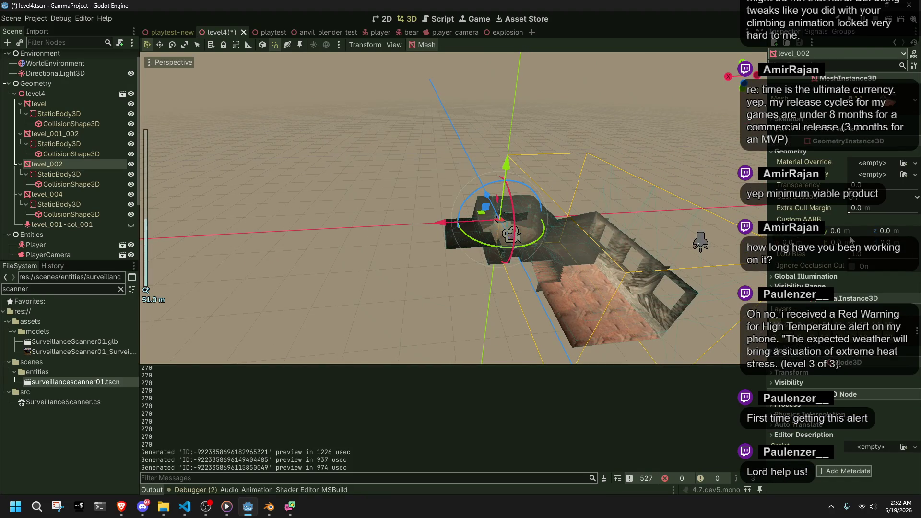
left_click(857, 201)
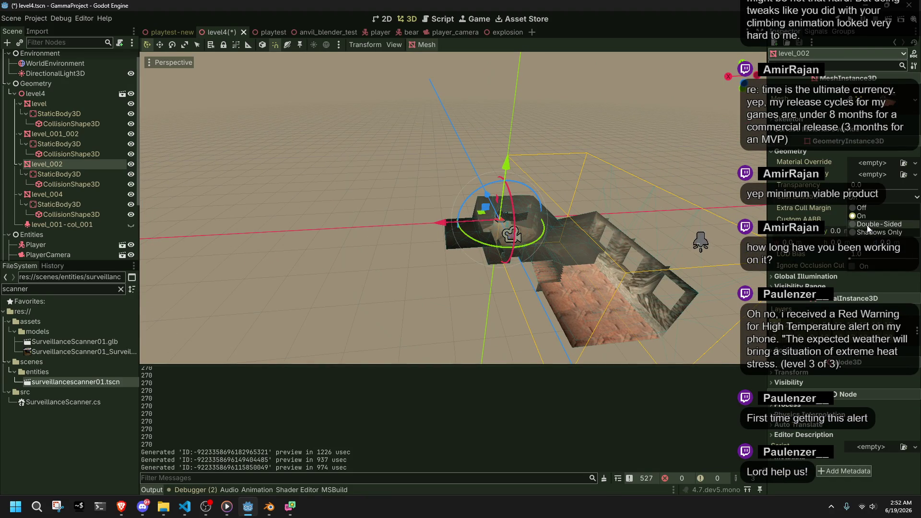
left_click(868, 226)
- Save the level4 scene with Ctrl+S
left_click(696, 194)
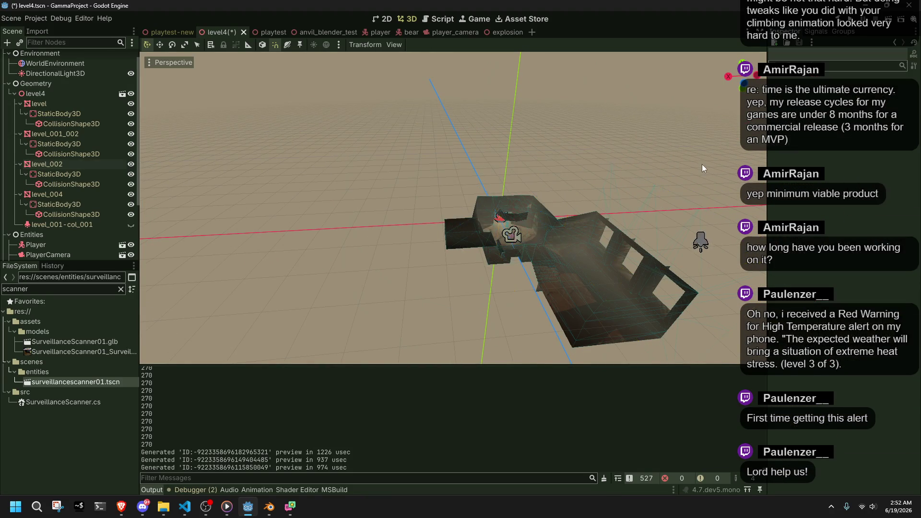
scroll(660, 150, "up", 5)
key("ctrl+s")
scroll(588, 202, "up", 8)
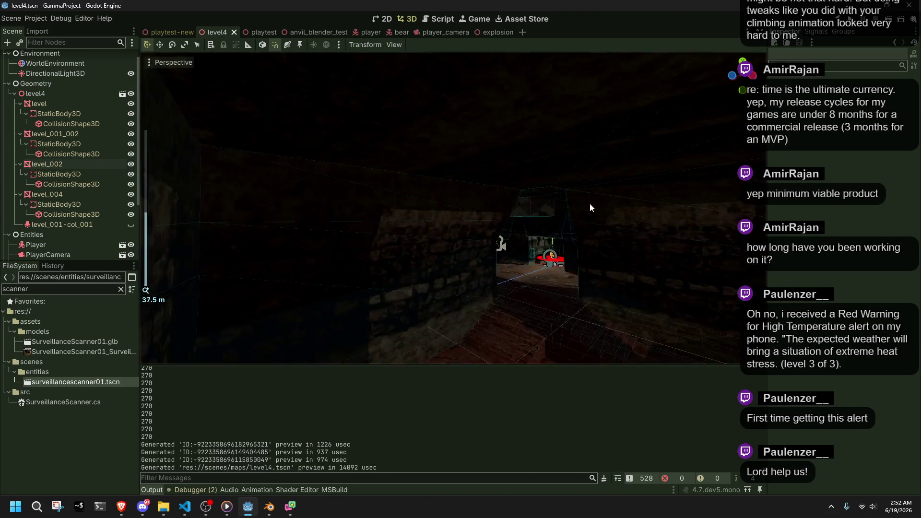
left_click_drag(541, 179, 572, 189)
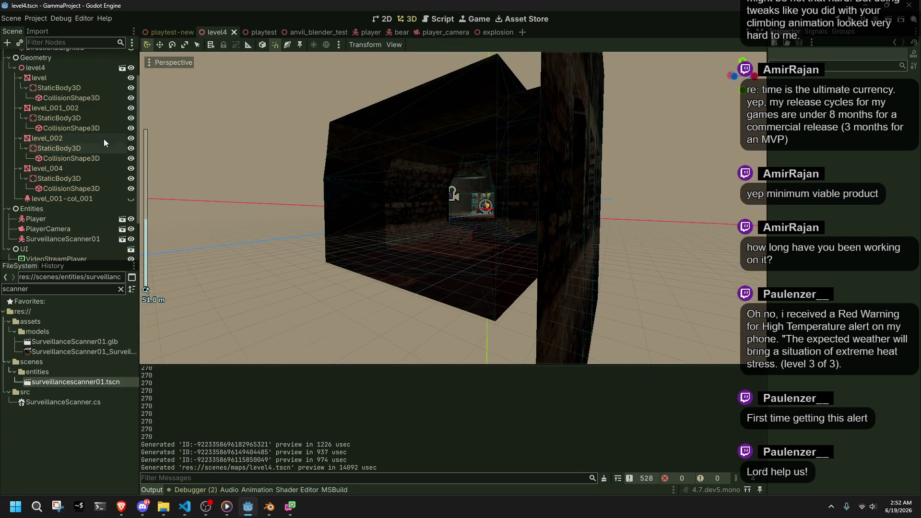
- Select the DirectionalLight3D and frame the view on it
left_click(56, 74)
key("f")
left_click_drag(558, 197, 619, 227)
scroll(619, 226, "up", 10)
- Rotate the directional light by -90 and then 60 degrees so it faces the corridor
key("f")
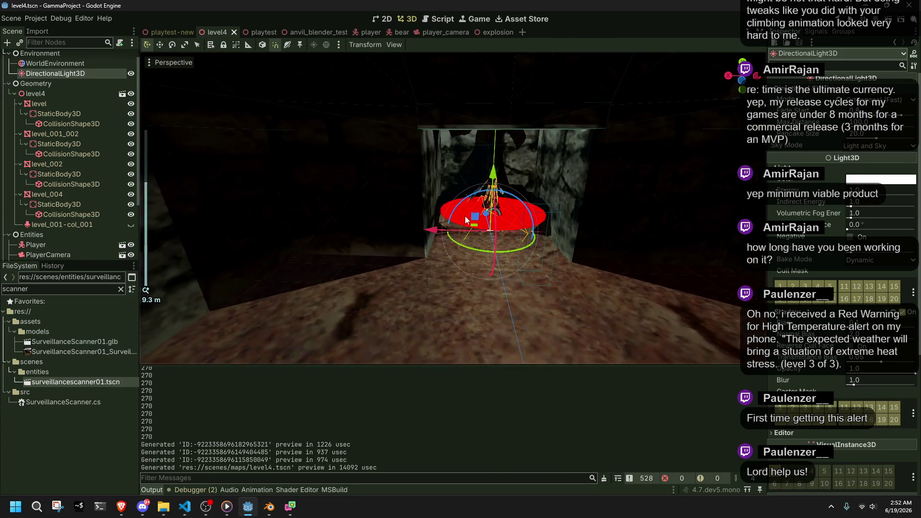
scroll(825, 378, "down", 5)
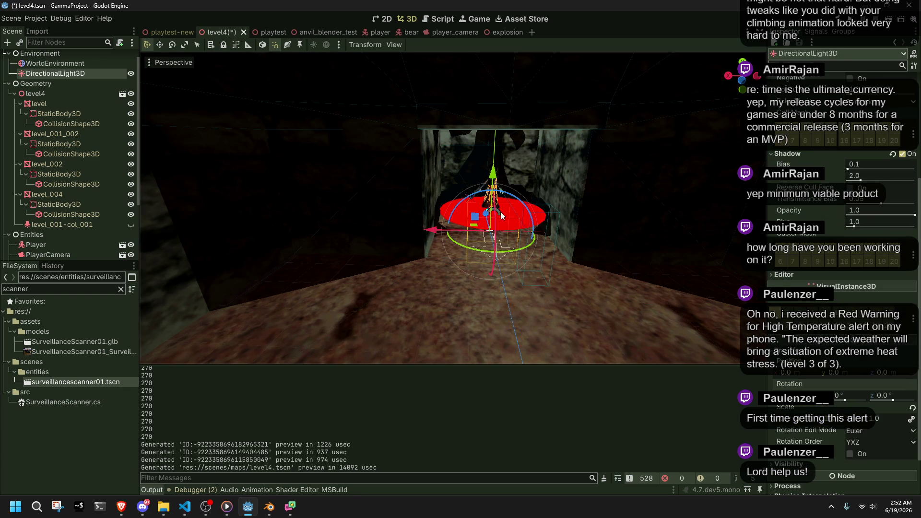
left_click_drag(491, 226, 499, 235)
scroll(499, 235, "up", 5)
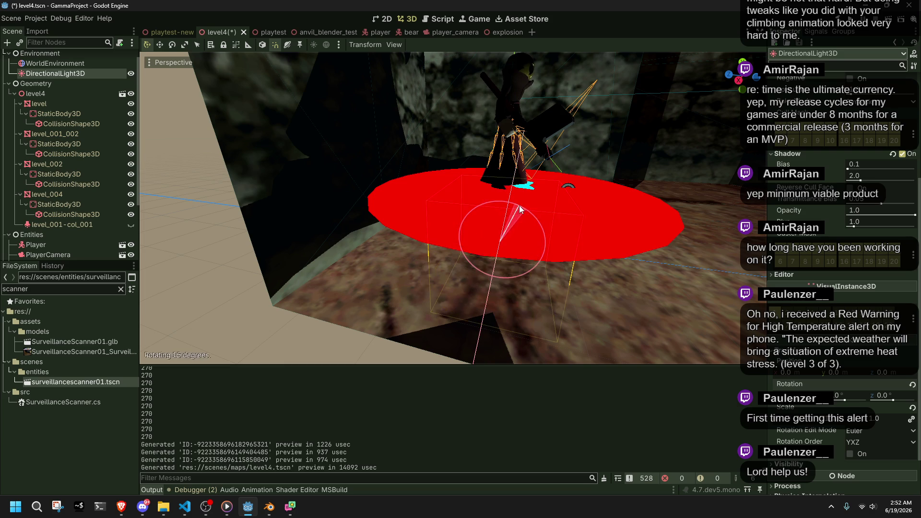
scroll(520, 205, "down", 5)
scroll(596, 229, "down", 3)
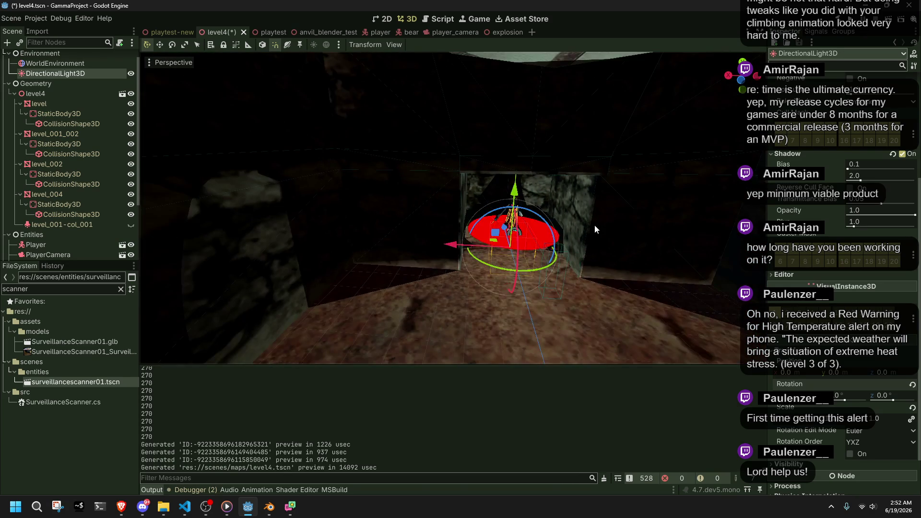
mouse_move(494, 215)
left_mouse_down()
mouse_move(525, 227)
mouse_move(517, 225)
left_mouse_up()
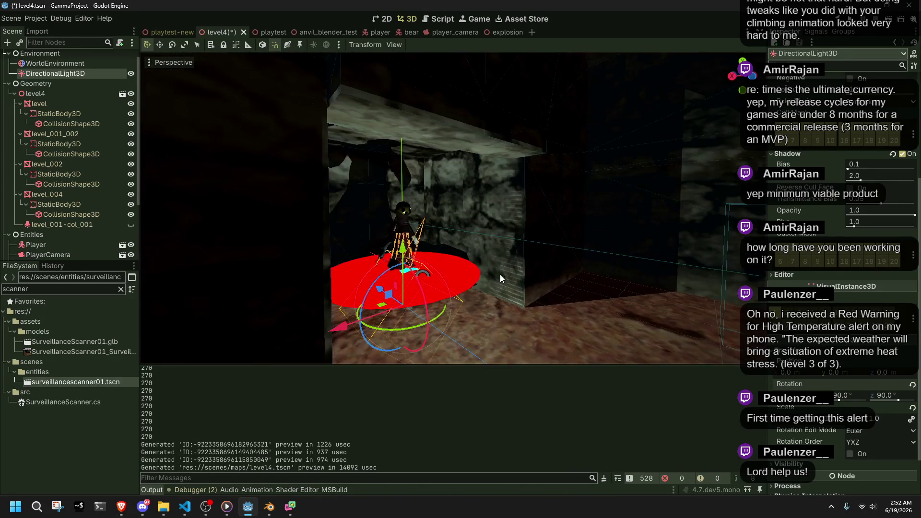
left_click_drag(422, 301, 418, 294)
- Raise the light, move it back into the corridor, and save level4
mouse_move(378, 286)
left_mouse_down()
mouse_move(384, 280)
mouse_move(408, 308)
mouse_move(447, 280)
mouse_move(667, 249)
mouse_move(608, 248)
left_mouse_up()
key("f")
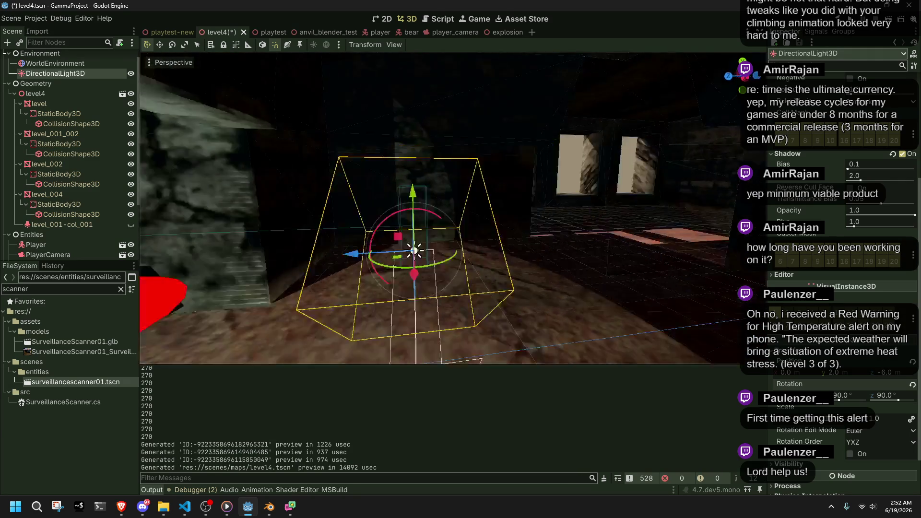
mouse_move(407, 219)
left_mouse_down()
mouse_move(460, 210)
mouse_move(490, 177)
mouse_move(456, 156)
mouse_move(473, 155)
mouse_move(466, 120)
left_mouse_up()
scroll(629, 196, "down", 5)
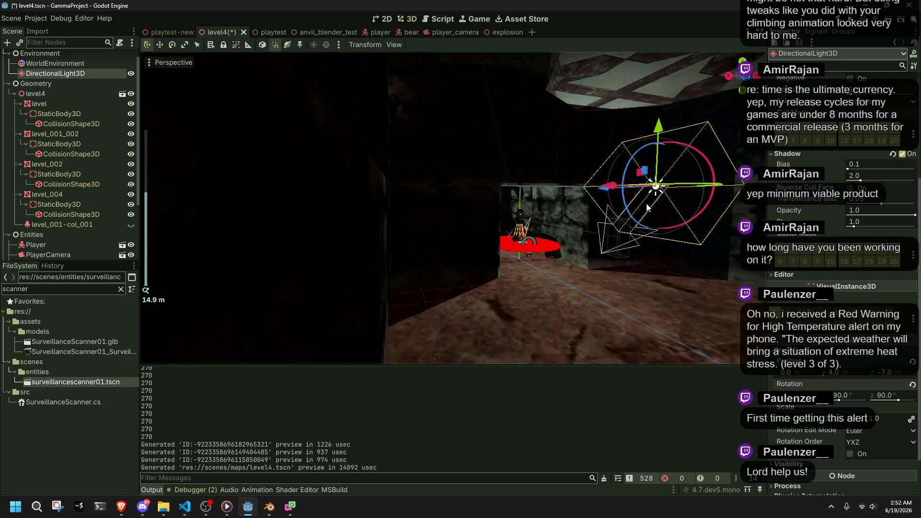
key("f")
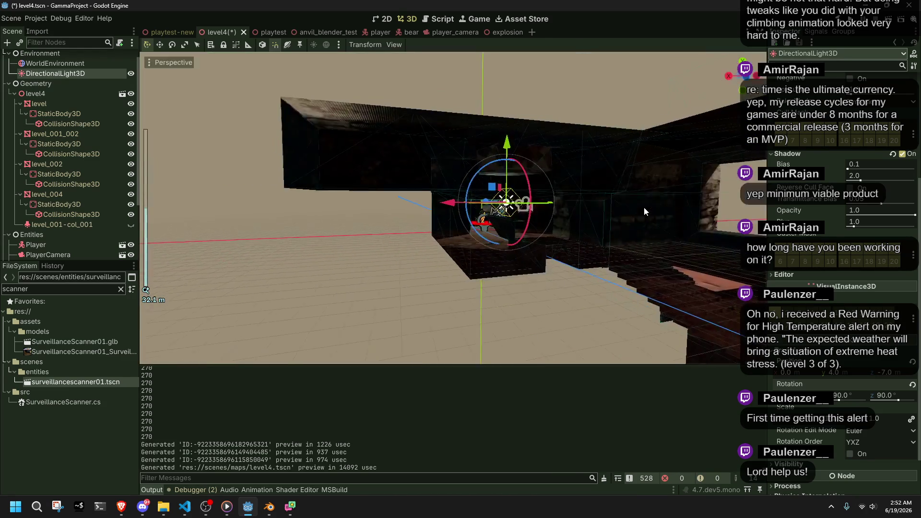
key("ctrl+s")
scroll(641, 224, "up", 5)
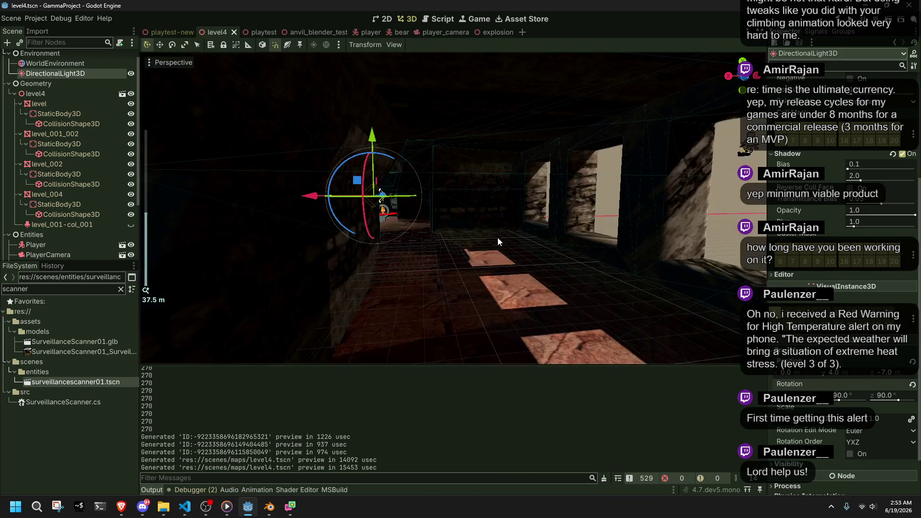
- Rotate the light 30 degrees to relight the corridor and save level4
left_click_drag(389, 158, 403, 168)
scroll(538, 211, "down", 5)
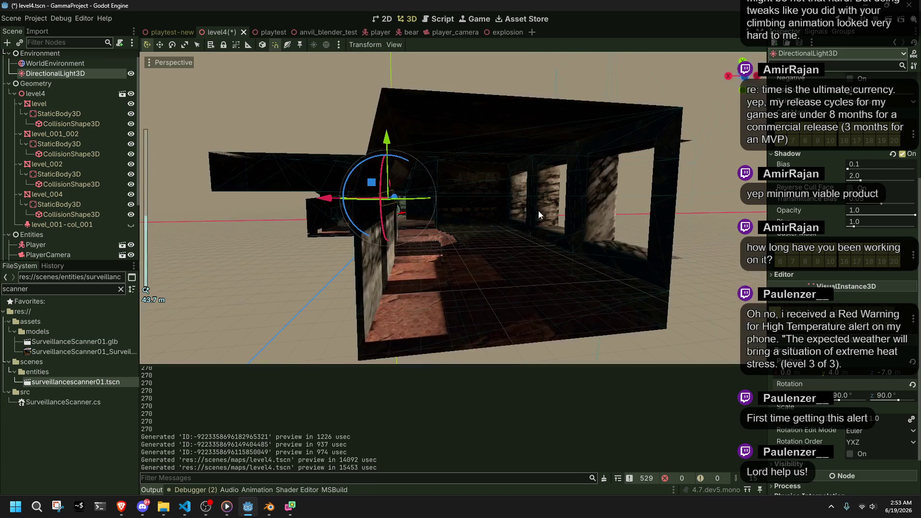
mouse_move(624, 217)
left_mouse_down()
mouse_move(450, 230)
mouse_move(298, 215)
mouse_move(217, 243)
mouse_move(540, 269)
mouse_move(303, 228)
mouse_move(588, 198)
mouse_move(436, 196)
mouse_move(457, 189)
mouse_move(542, 261)
mouse_move(304, 248)
mouse_move(318, 248)
mouse_move(307, 254)
left_mouse_up()
key("ctrl+s")
scroll(425, 258, "up", 5)
- Turn the light once more around the view axis, resave level4, and launch the playtest
scroll(542, 260, "down", 5)
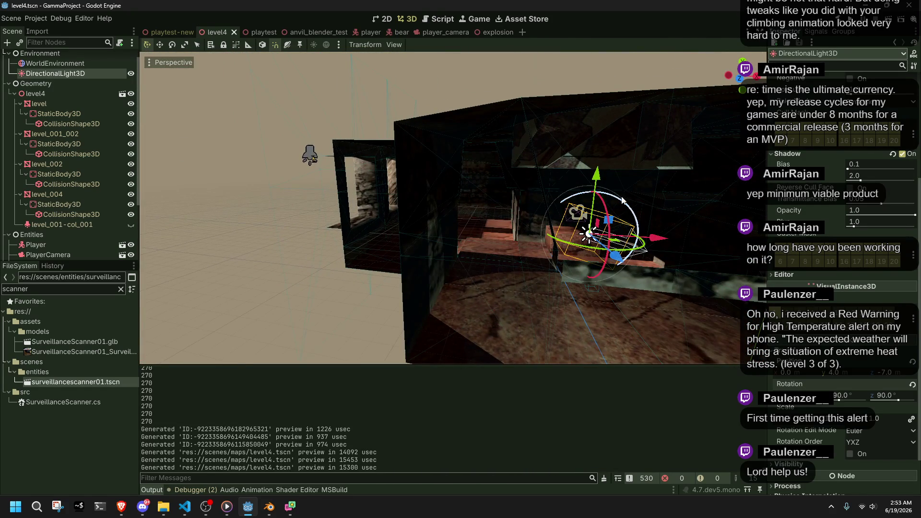
left_click_drag(623, 201, 622, 206)
scroll(614, 233, "up", 3)
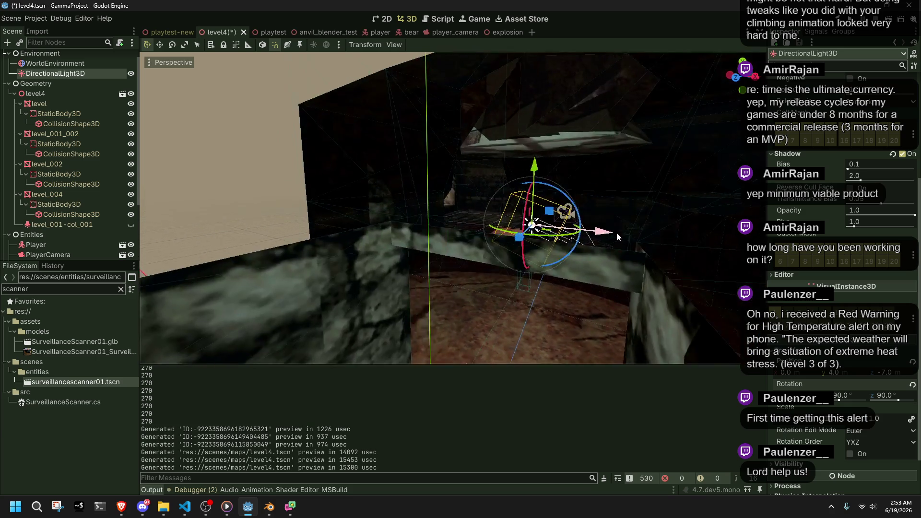
key("ctrl+s")
key("F5")
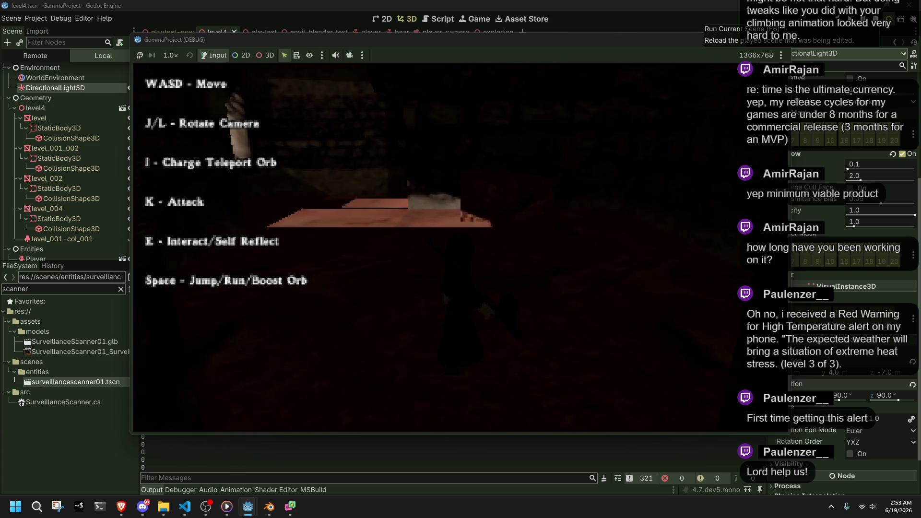
- Turn the game camera with J and walk the character onto the lit platform
key("j")
key("j")
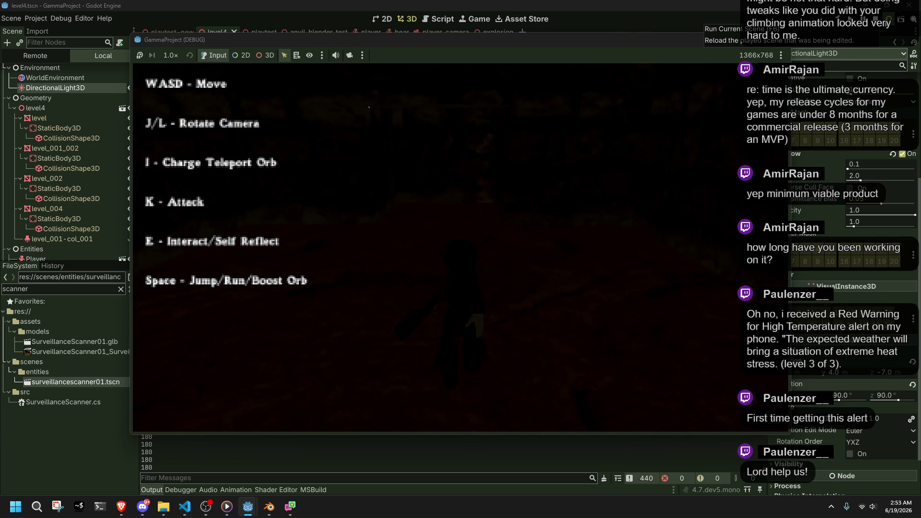
key("j")
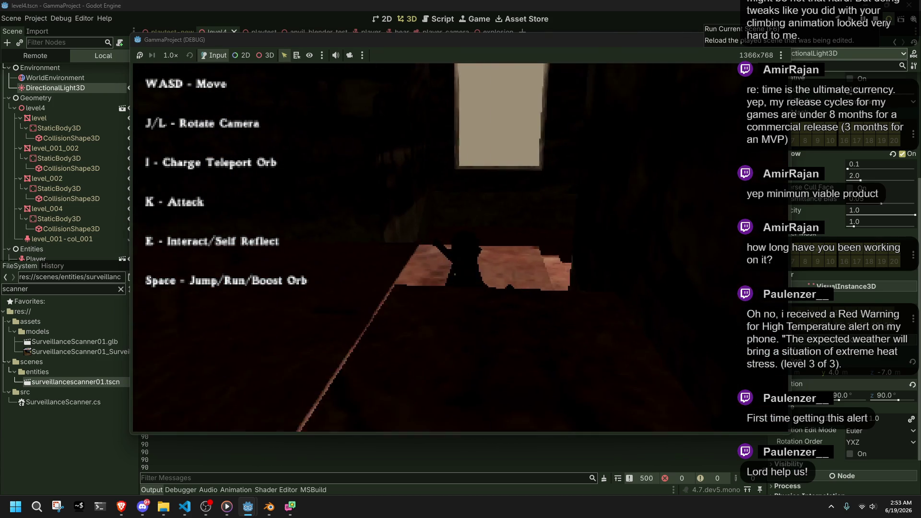
key("w")
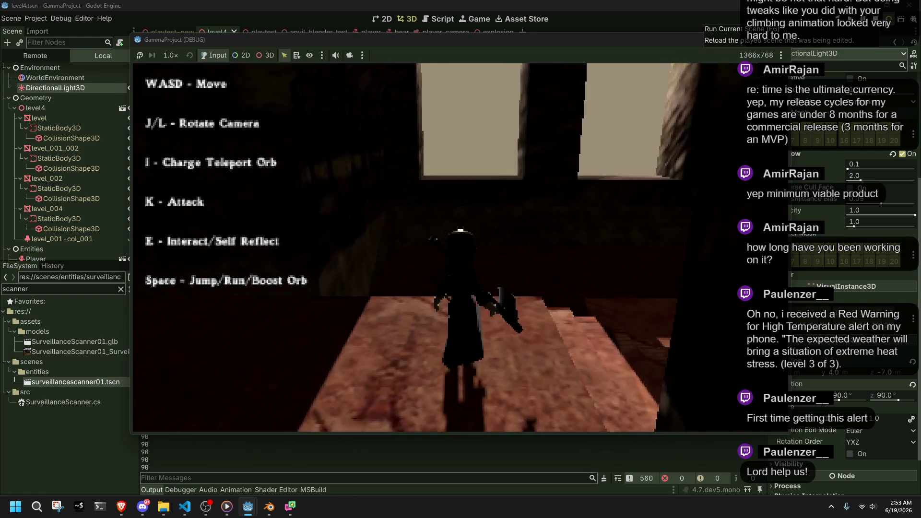
key("j")
key("j")
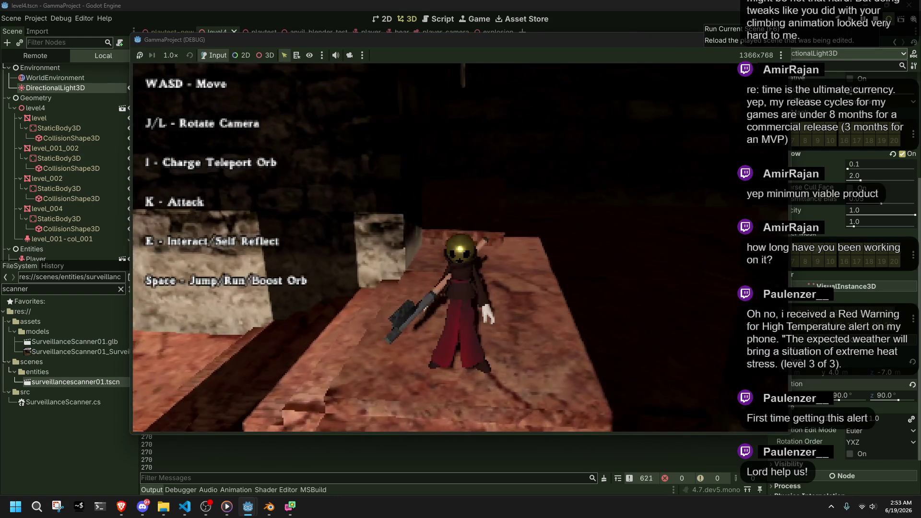
- Stop the running game and bring up Project Settings
key("F8")
left_click(35, 18)
left_click(50, 31)
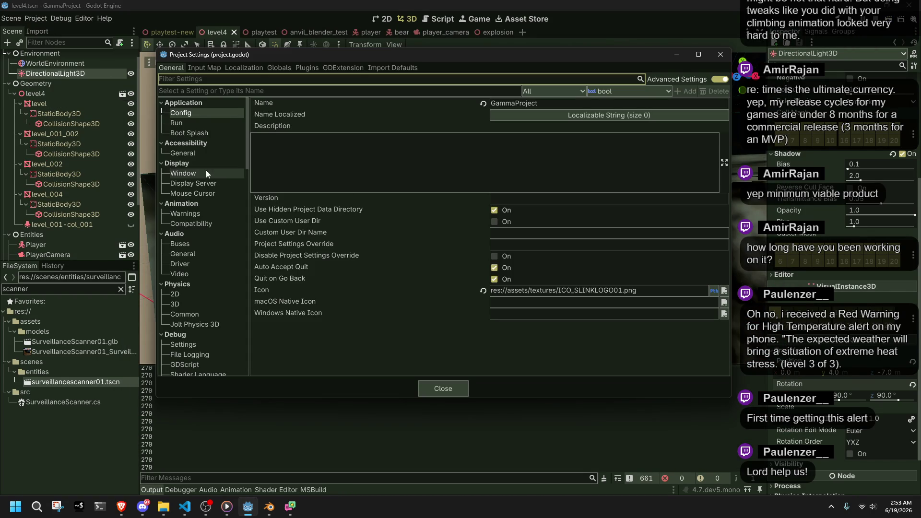
- Browse the Project Settings categories down to Rendering > Lights and Shadows
scroll(192, 305, "down", 1)
left_click(179, 283)
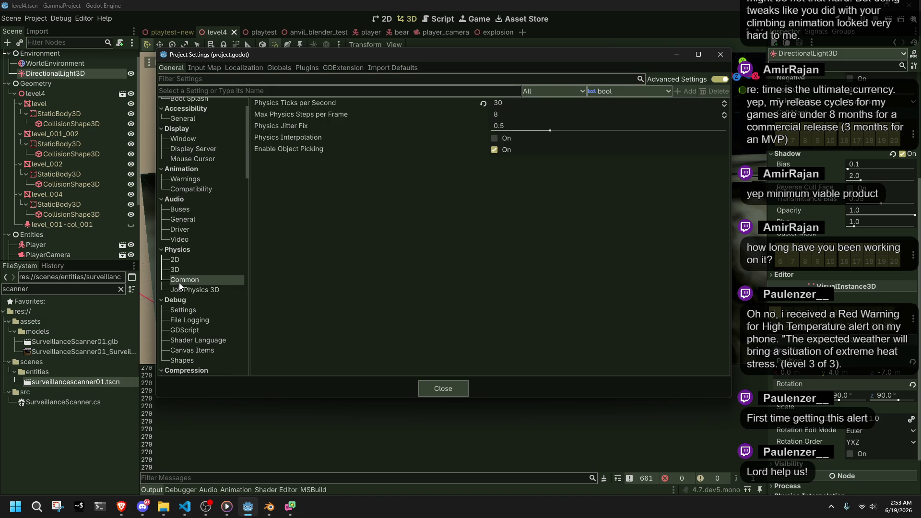
left_click(175, 270)
scroll(197, 317, "down", 3)
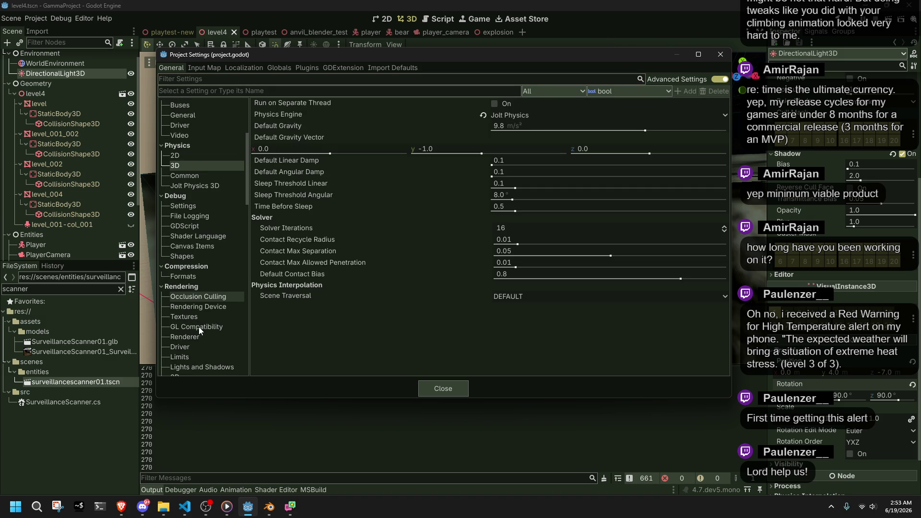
left_click(188, 318)
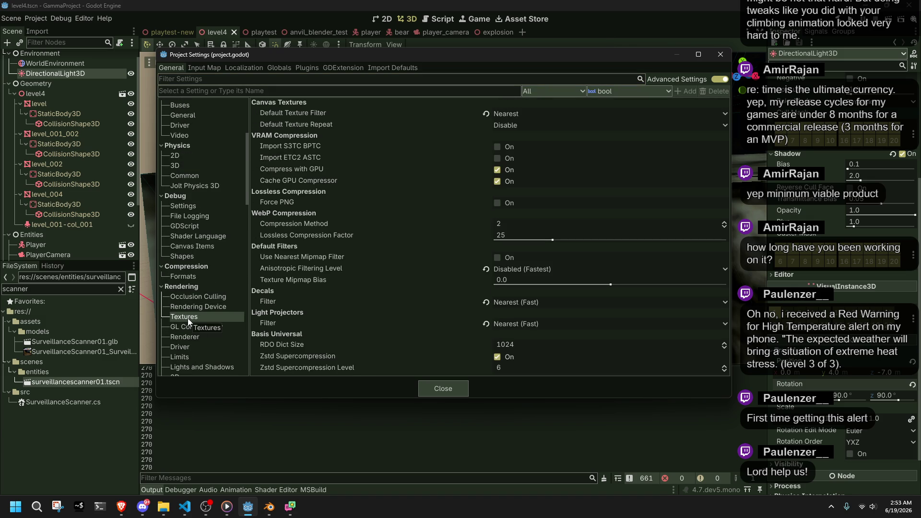
scroll(188, 318, "down", 2)
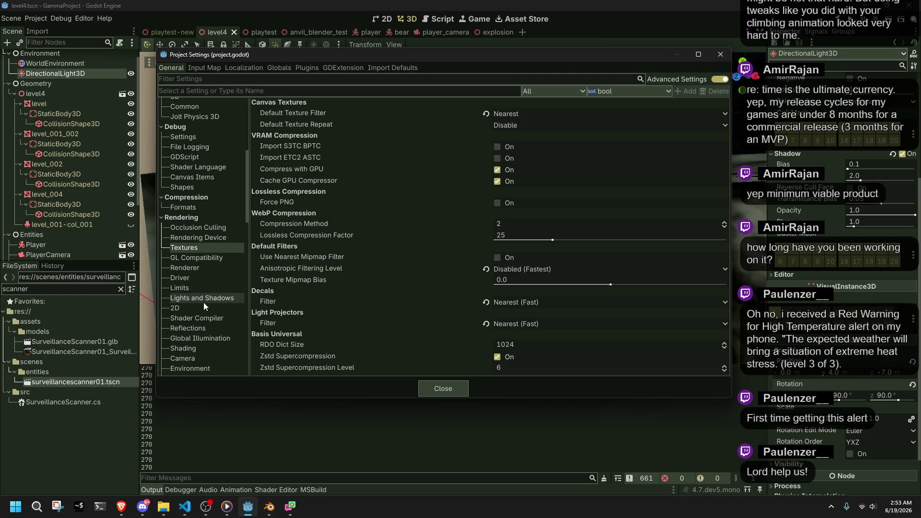
left_click(192, 299)
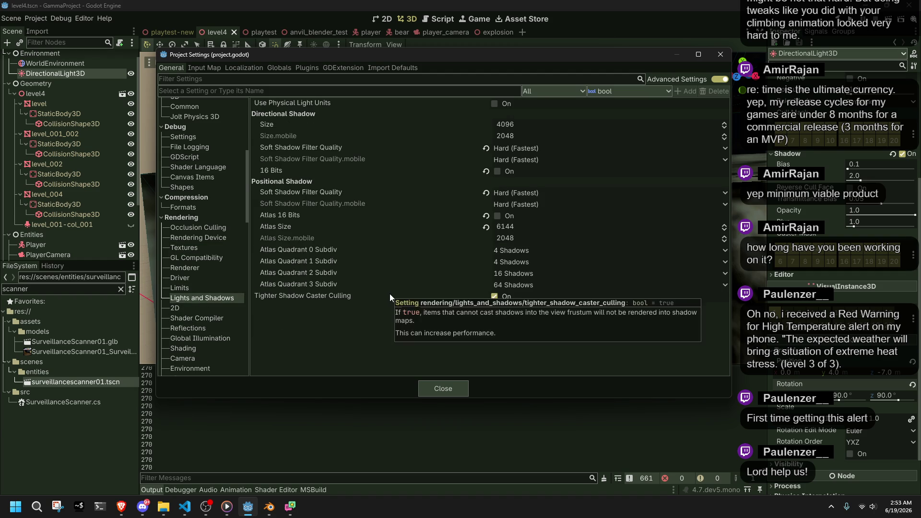
mouse_move(399, 292)
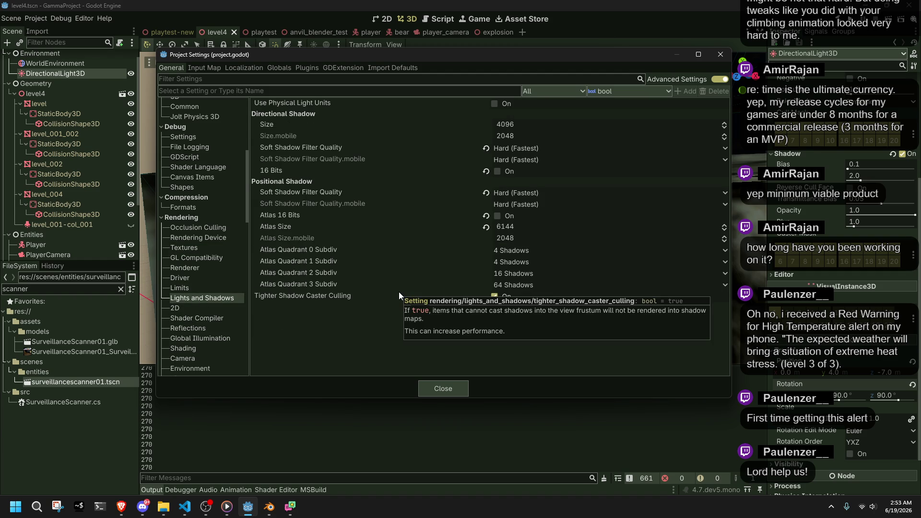
- Set the positional shadow atlas size and the directional shadow size to 6144
left_click(530, 223)
type("6144")
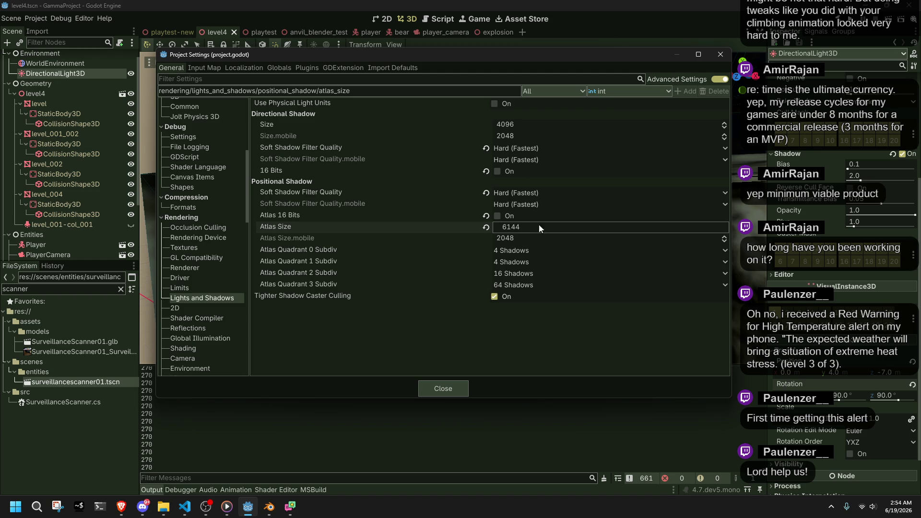
left_click(538, 283)
left_click(520, 227)
left_click(522, 124)
type("6144")
key("Return")
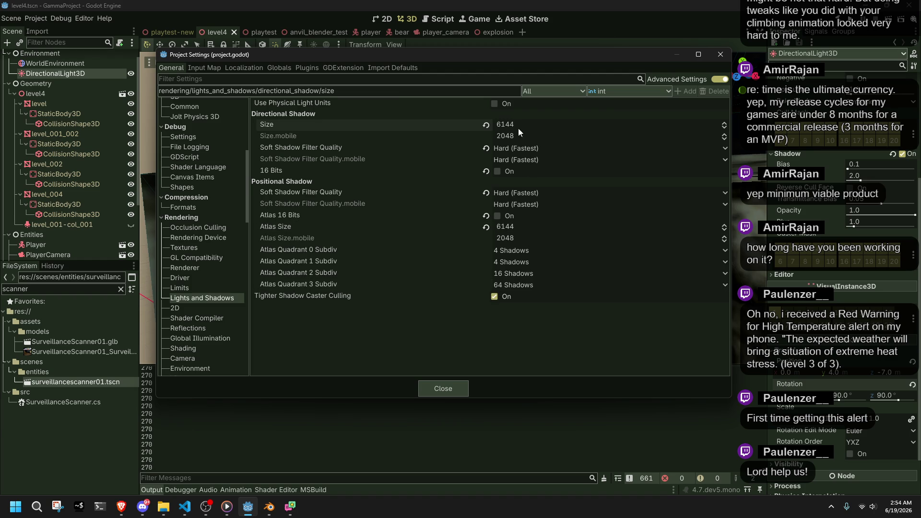
- Check the positional soft shadow filter quality, then close Project Settings
left_click(298, 192)
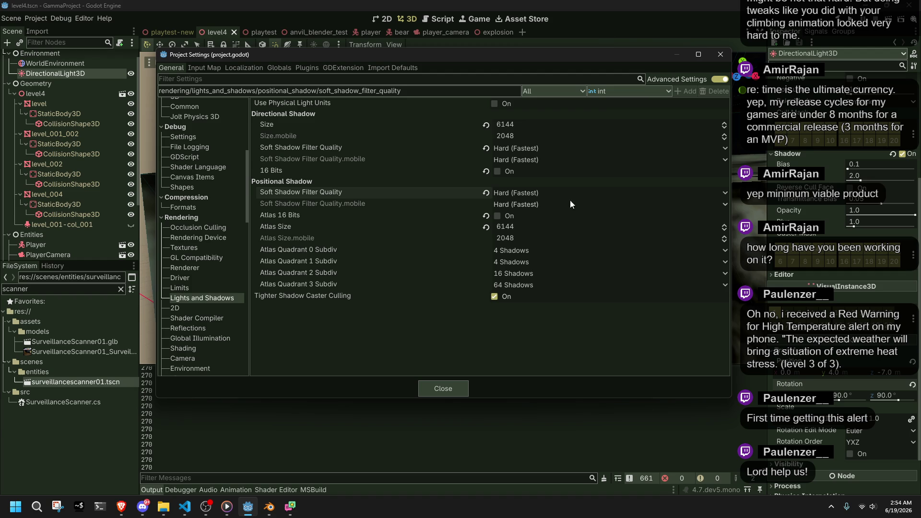
mouse_move(322, 103)
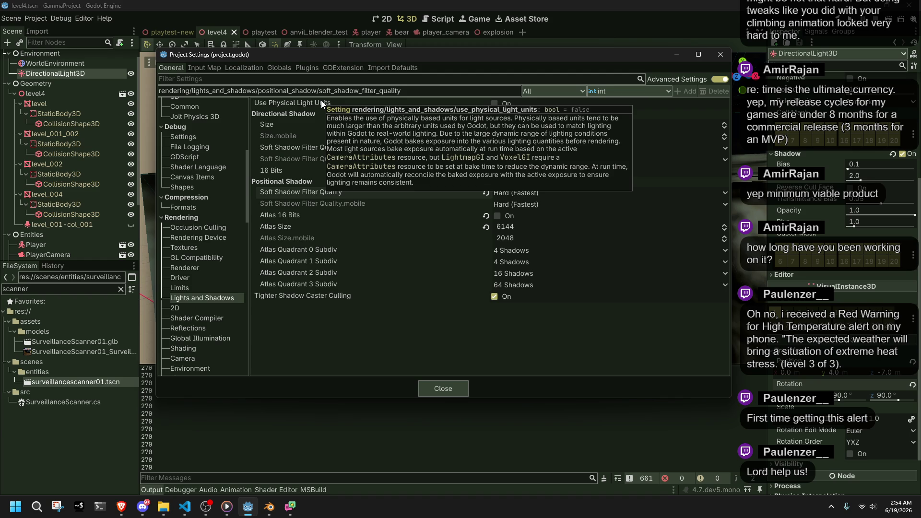
left_click(448, 389)
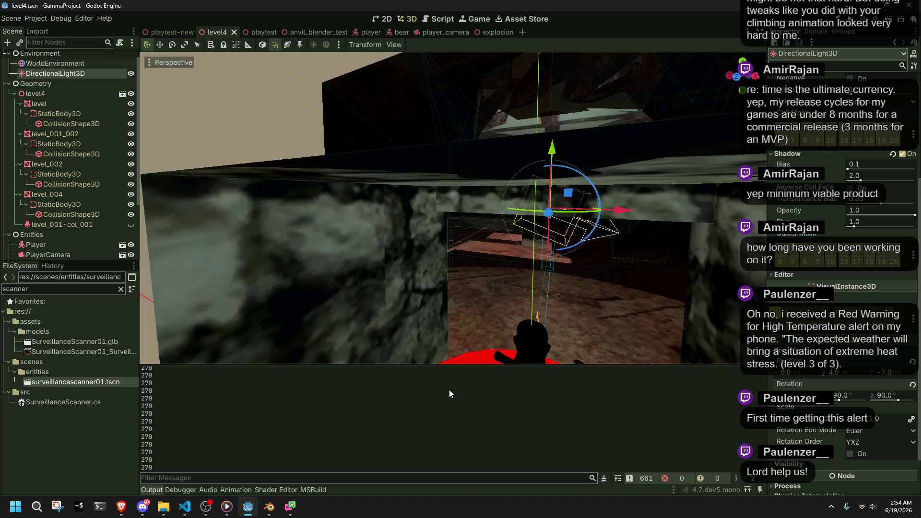
- Run the game, rotate the camera toward the lit windows, and walk toward the stairs
left_click(884, 23)
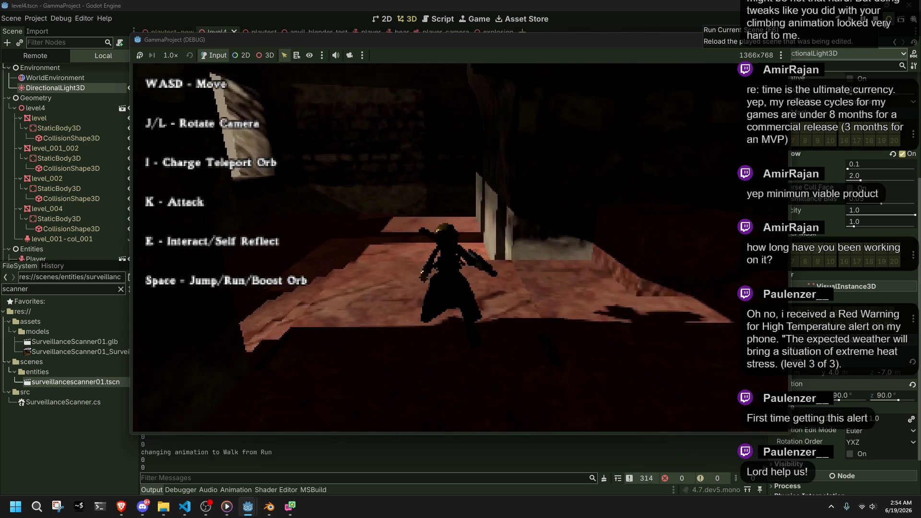
key("j")
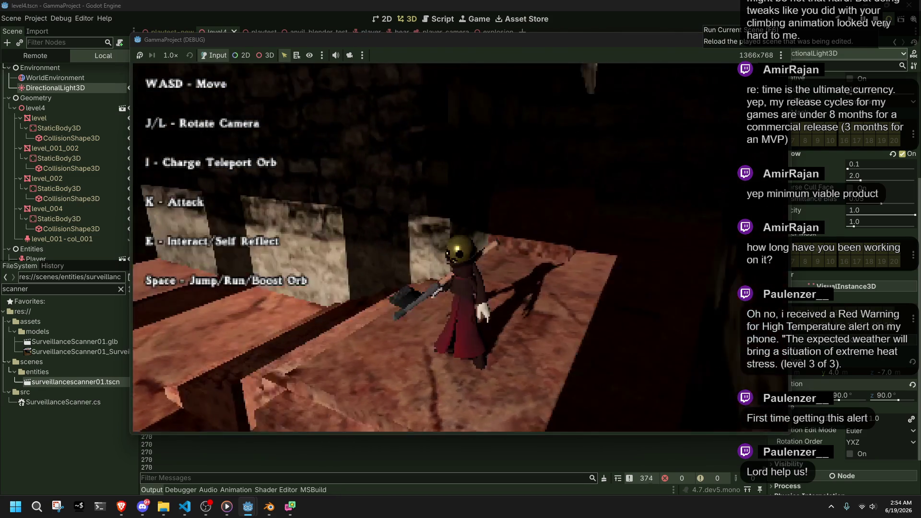
key("j")
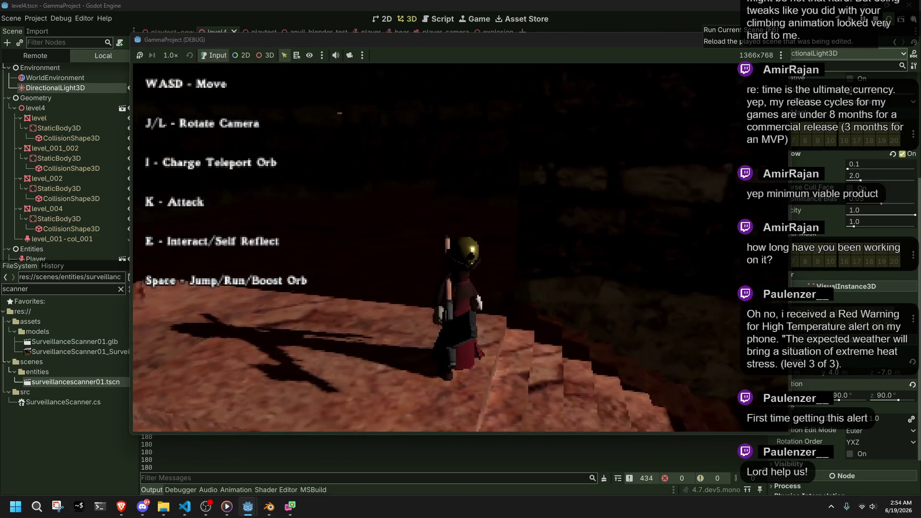
key("j")
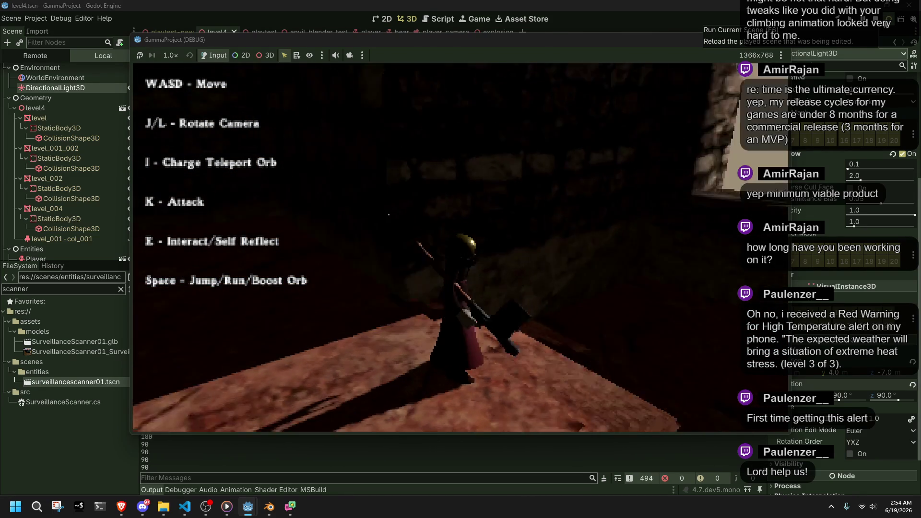
key("w")
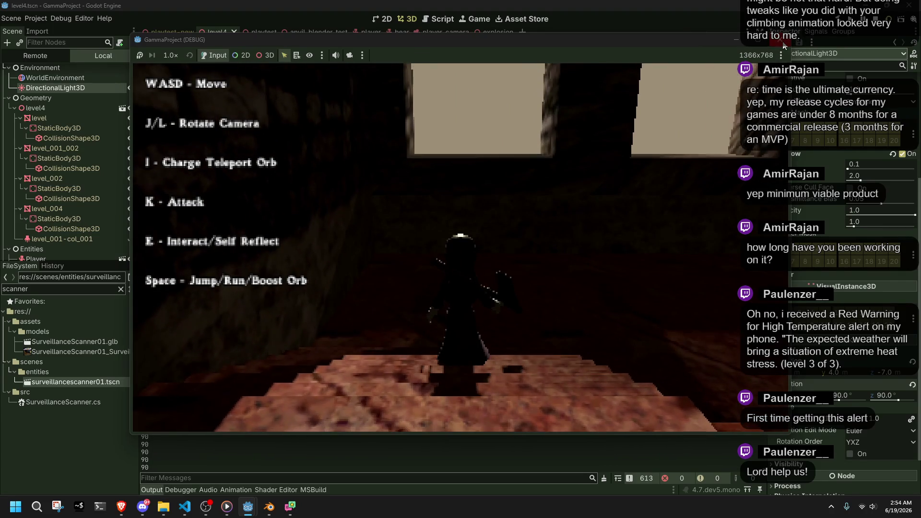
- Stop the game and reopen Project Settings
key("F8")
left_click(36, 18)
left_click(41, 28)
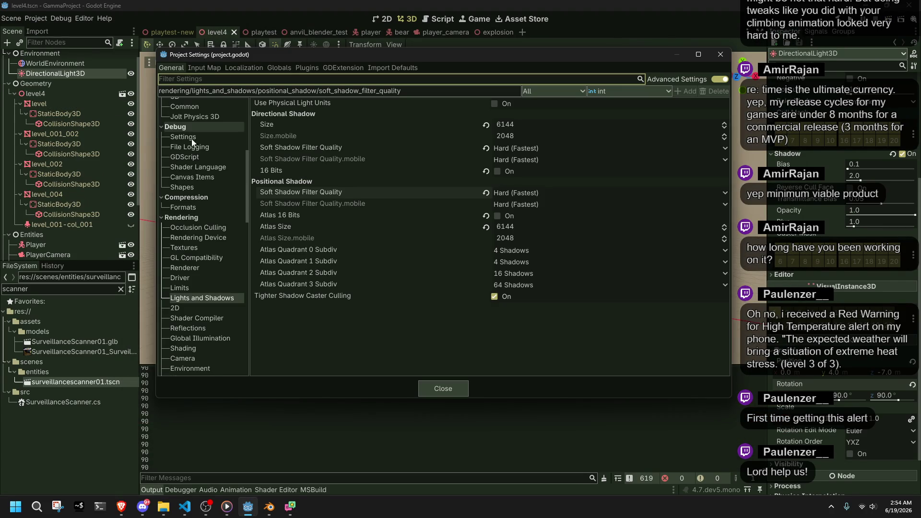
- Show the Display > Window page with its 320×240 viewport and 1366×768 window override
scroll(185, 180, "up", 10)
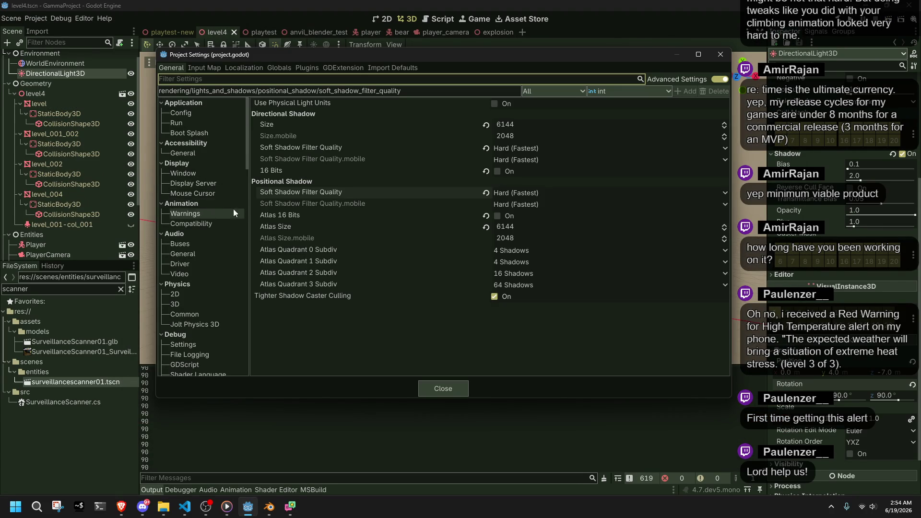
left_click(203, 173)
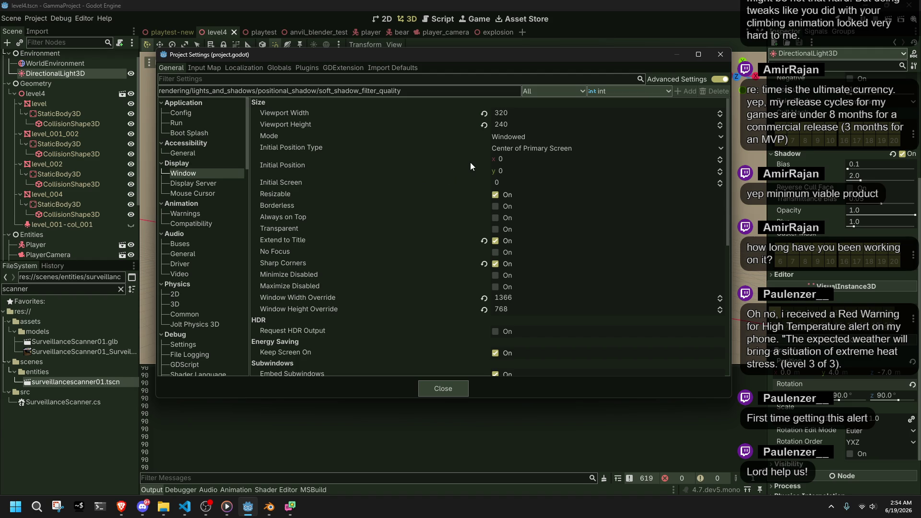
mouse_move(470, 165)
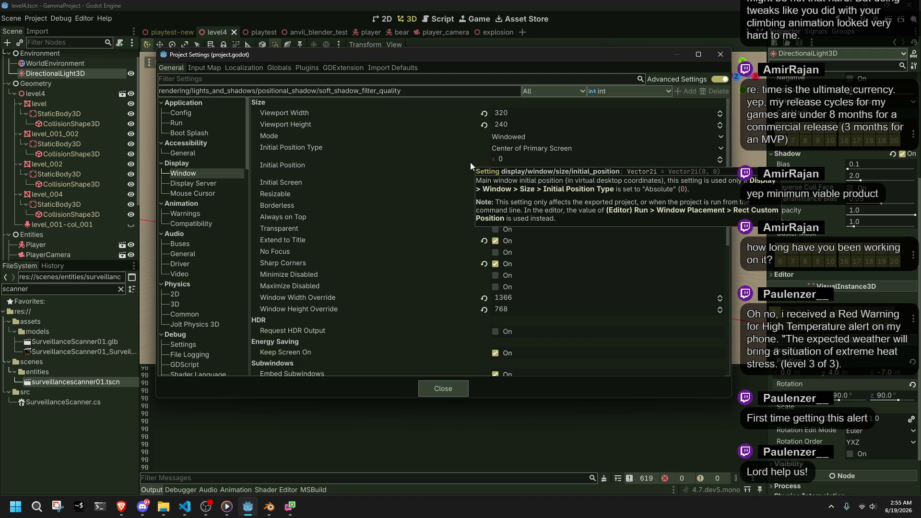
mouse_move(393, 191)
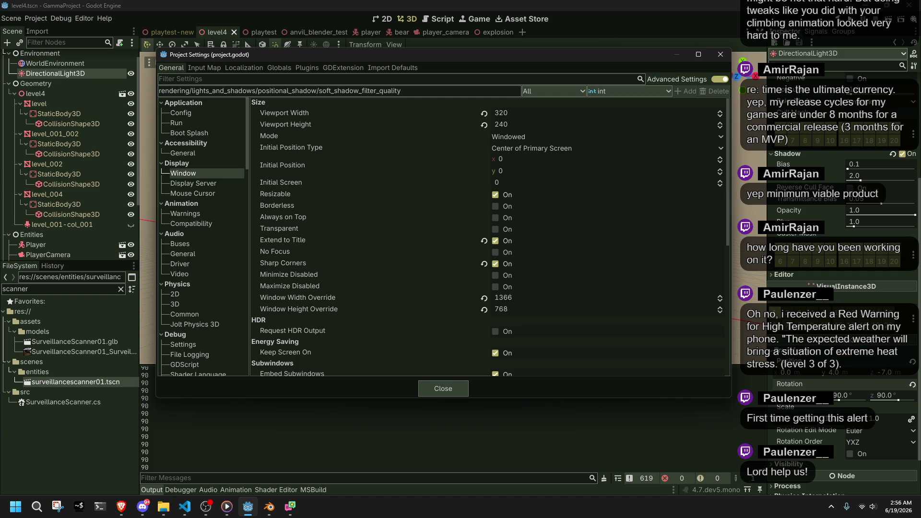
- Set Viewport Width to 640 and Height to 480, then close Project Settings
key("alt+Tab")
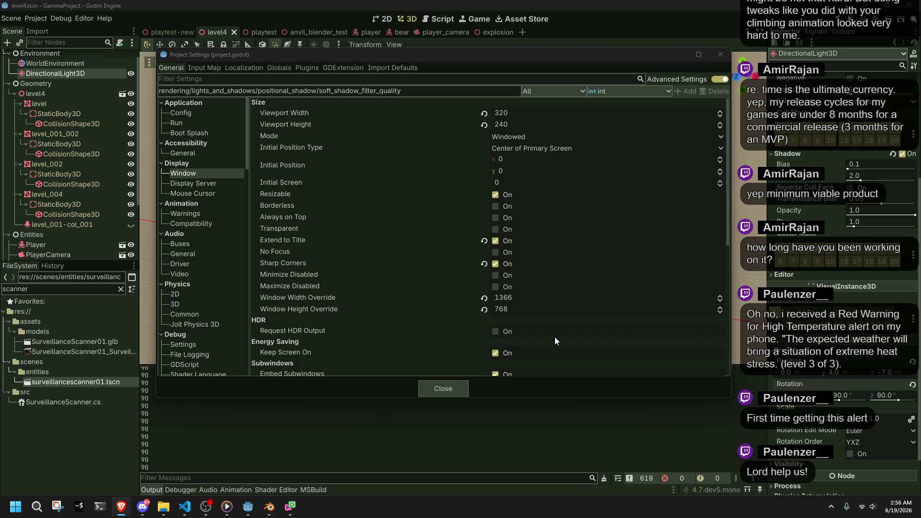
left_click(511, 111)
type("640")
key("Tab")
type("480")
key("Return")
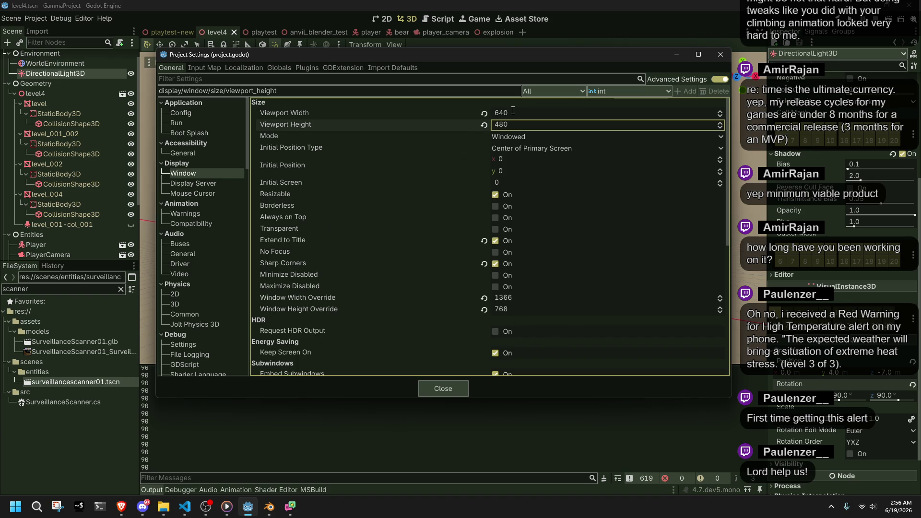
left_click(450, 388)
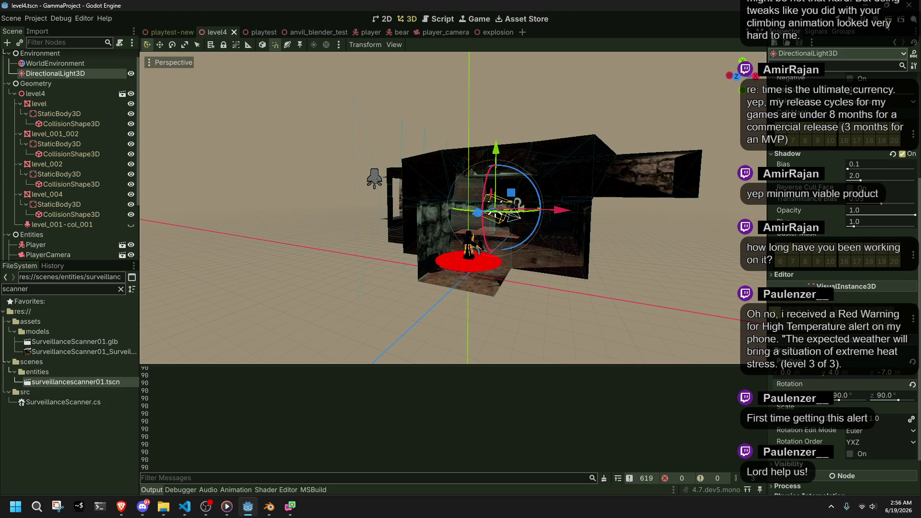
- Run the game at 640×480, walk toward the bright opening, and jump at the wall
key("F5")
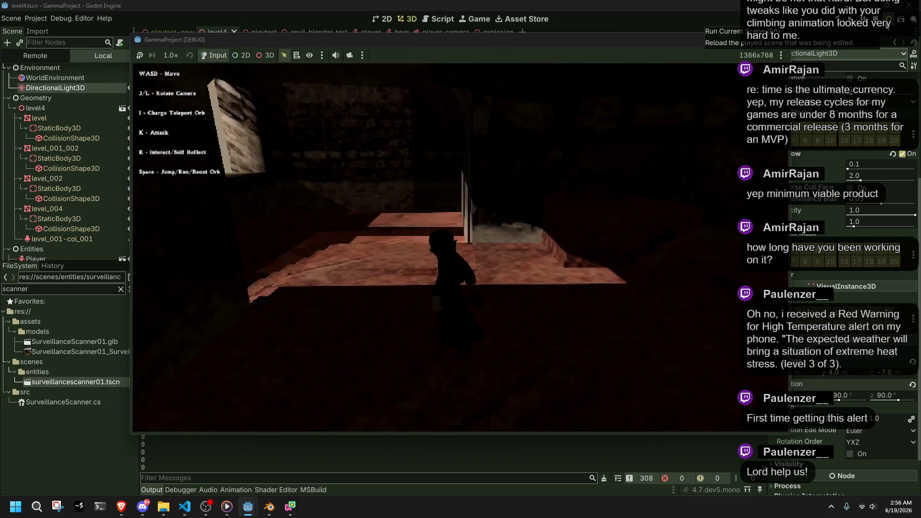
key("j")
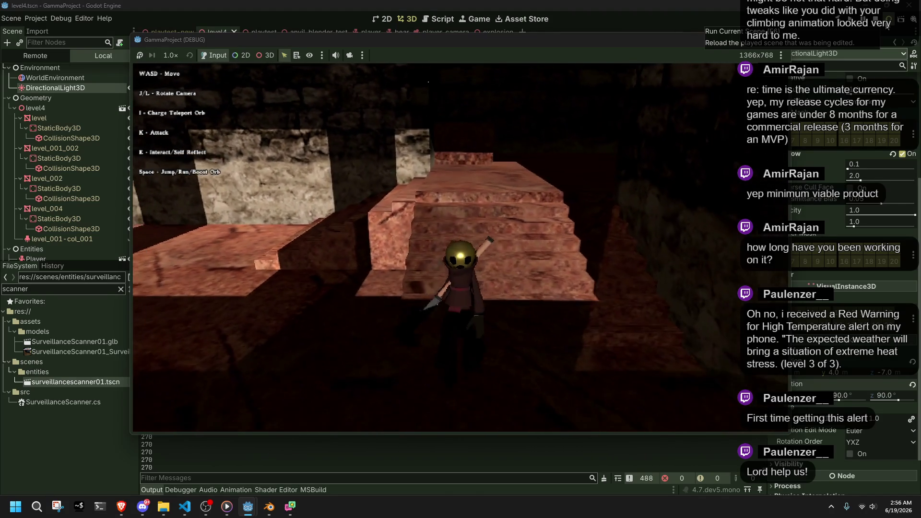
key("l")
key("l")
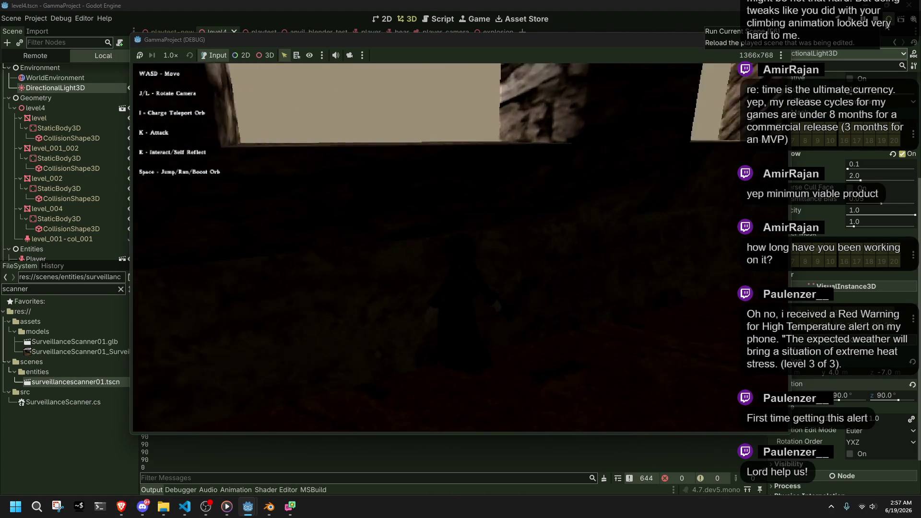
key("w")
key("l")
key("w")
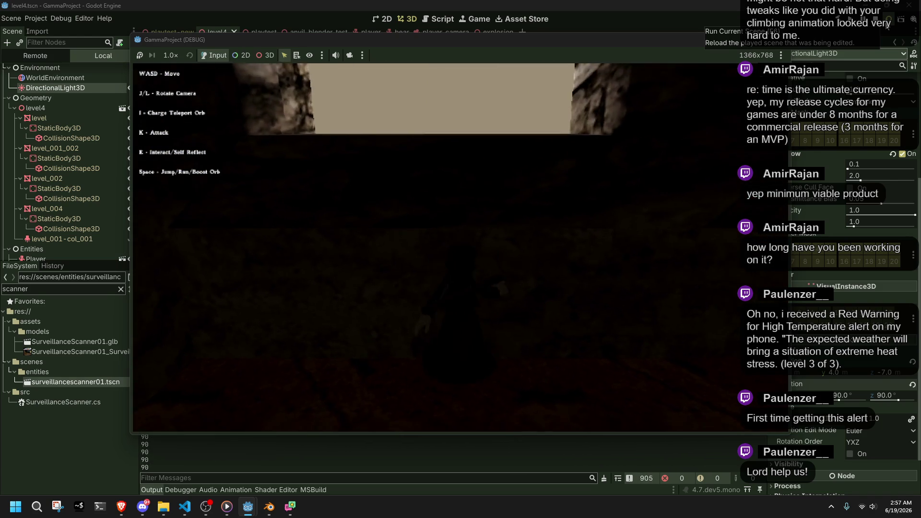
key("w")
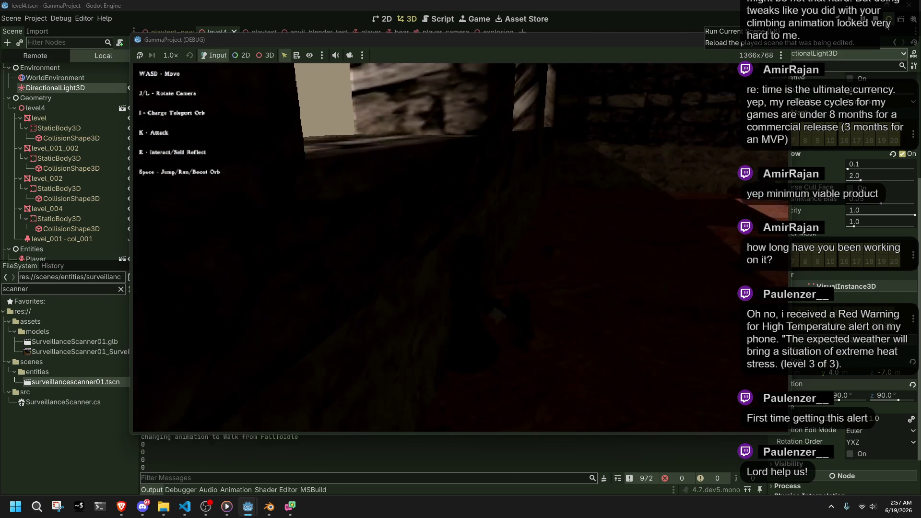
key("space")
- Climb the lit stone wall onto the ledge leading into the corridor
key("w")
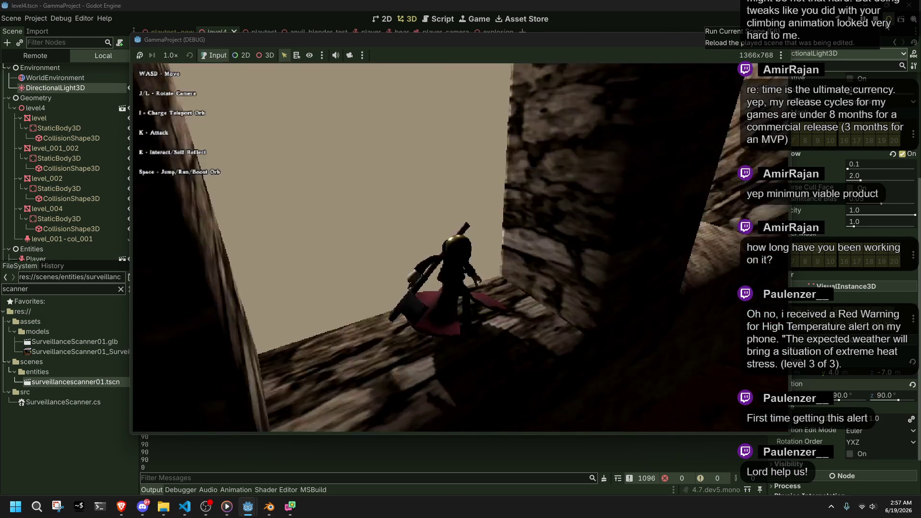
key("l")
key("l")
key("l")
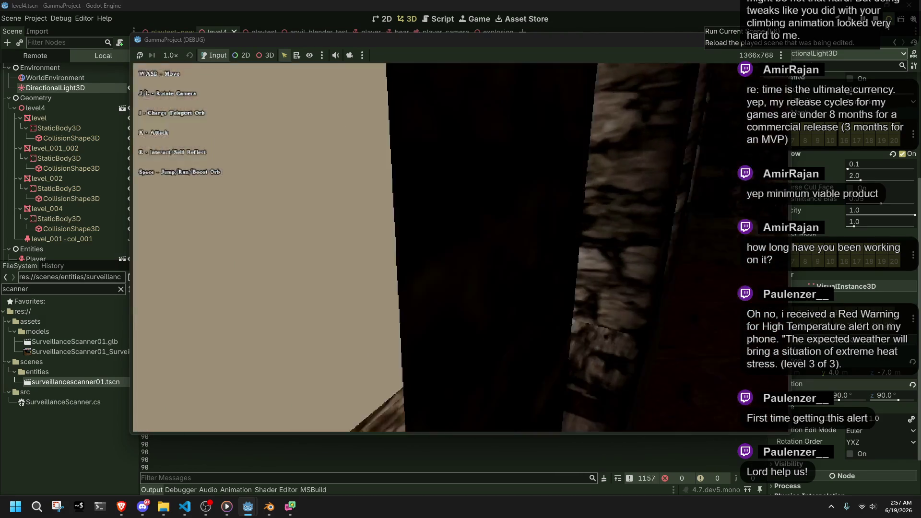
key("j")
key("j")
key("w")
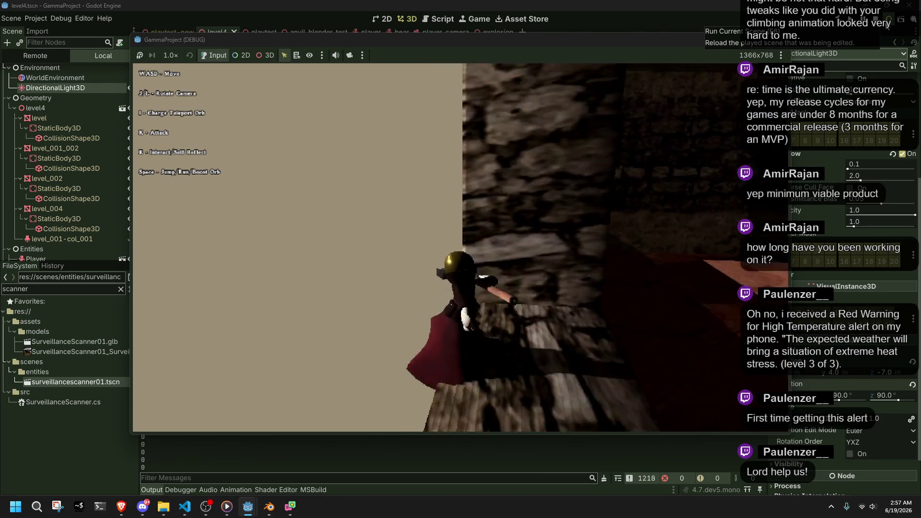
key("w")
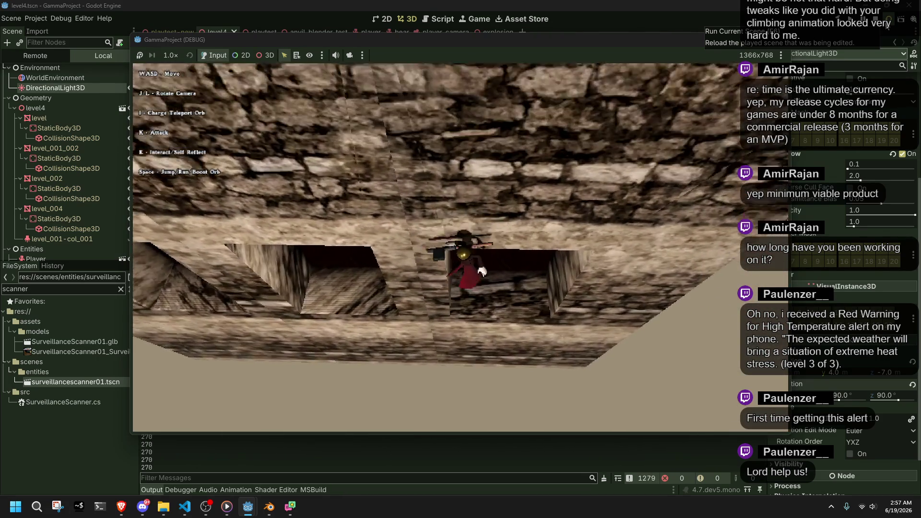
key("l")
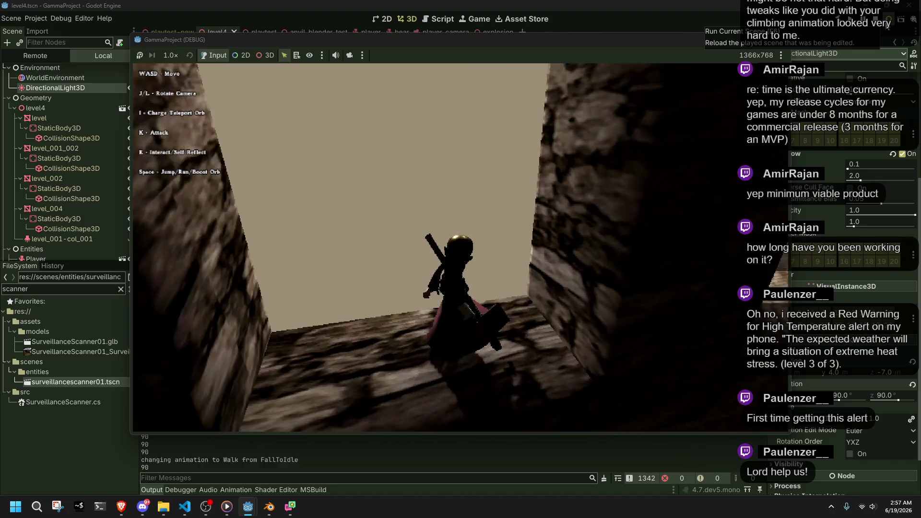
key("j")
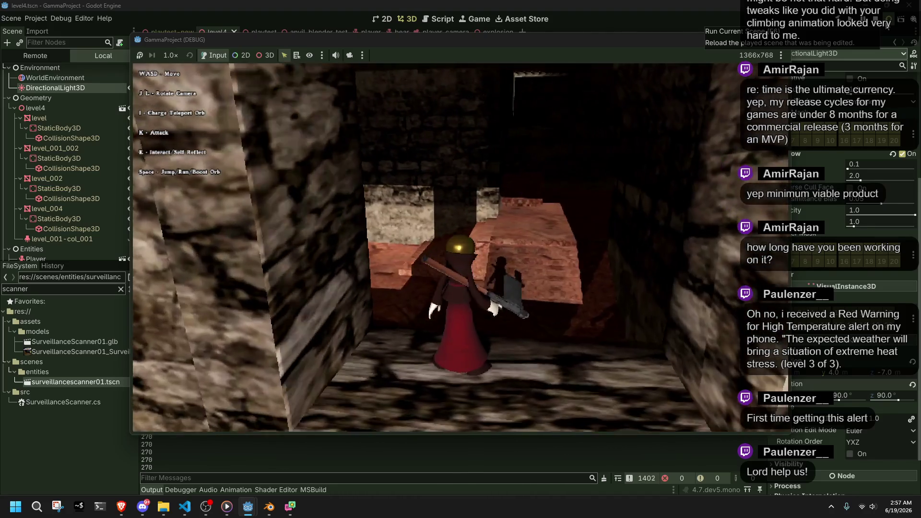
- Walk along the ledge through the shadowed area and climb the lit stairs
key("w")
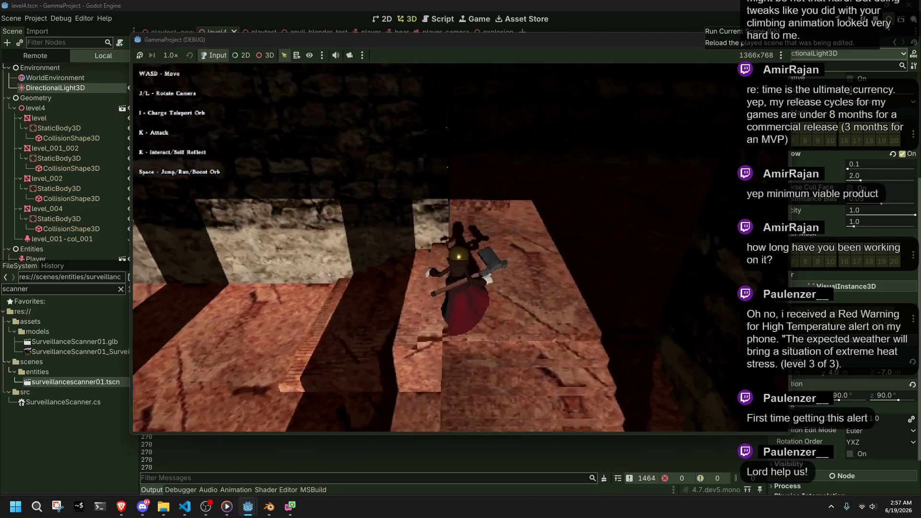
key("j")
key("j")
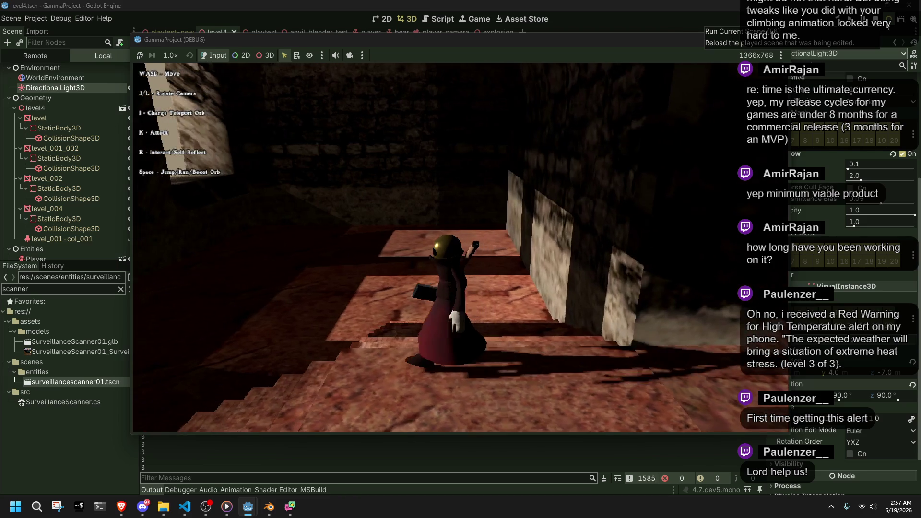
key("w")
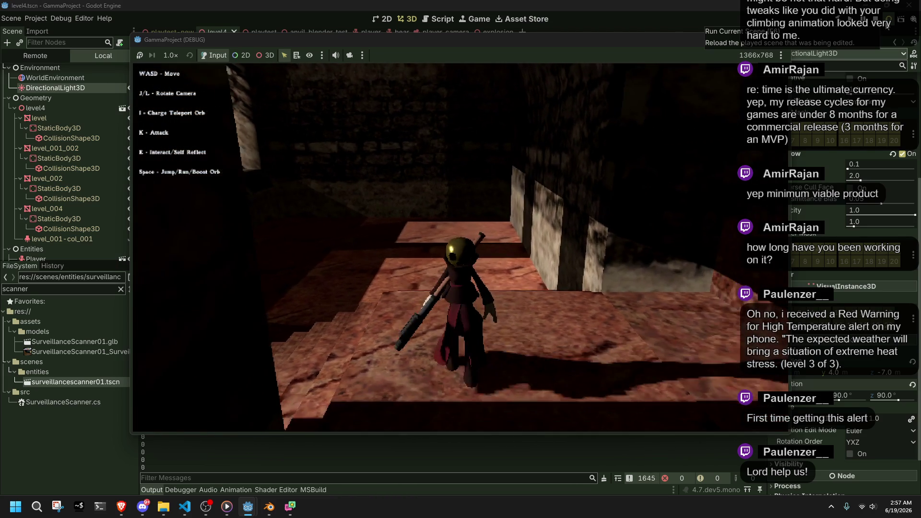
key("w")
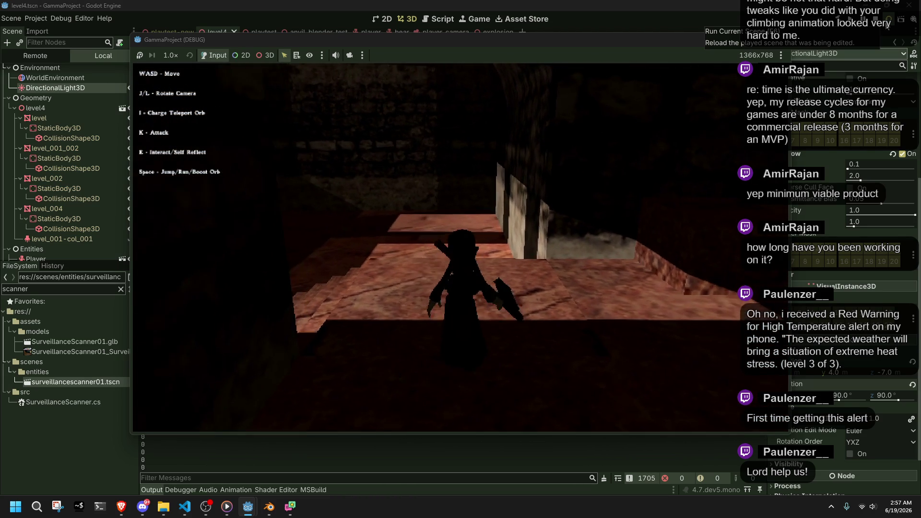
key("w")
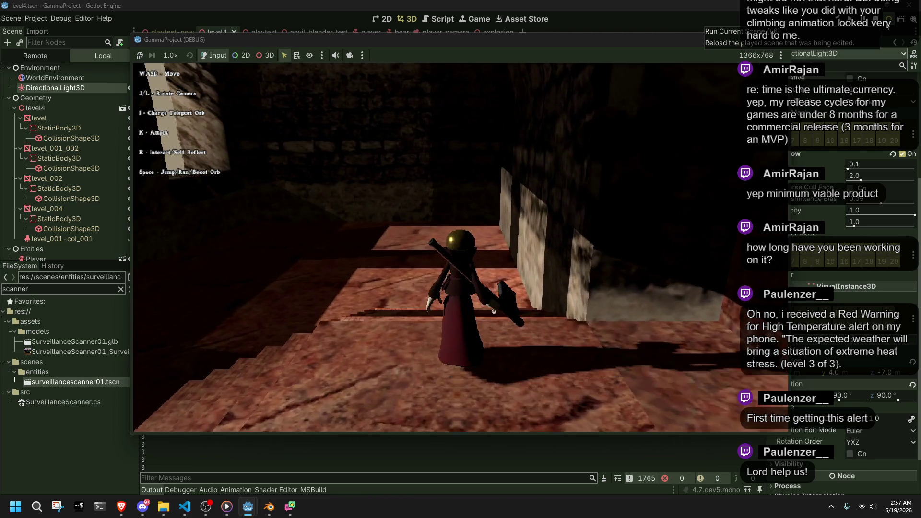
key("w")
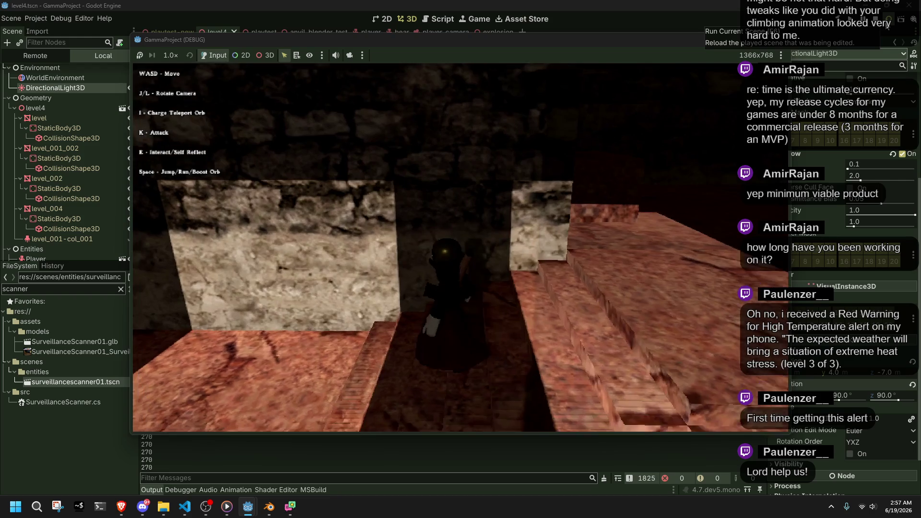
key("s")
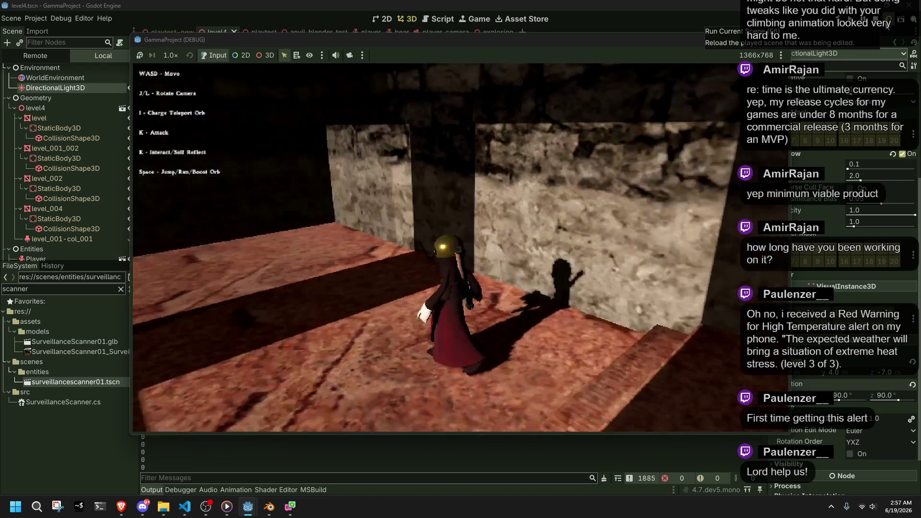
key("l")
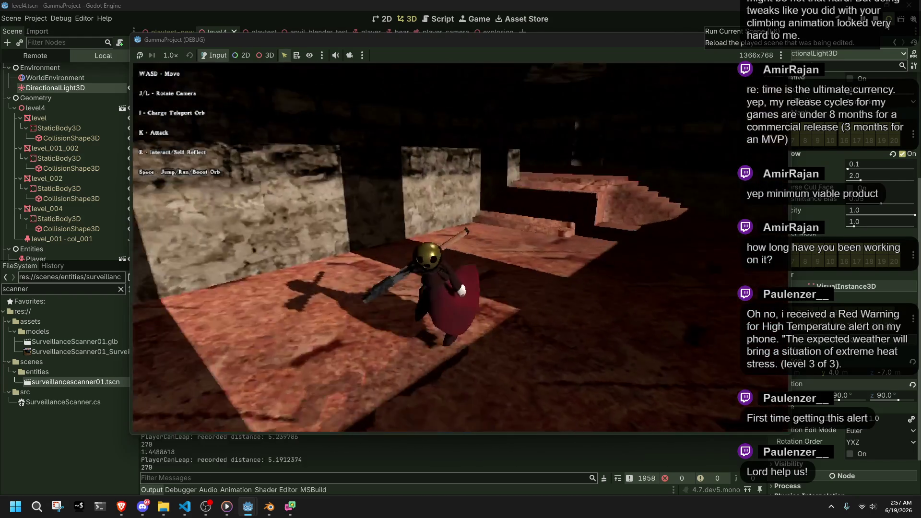
key("w")
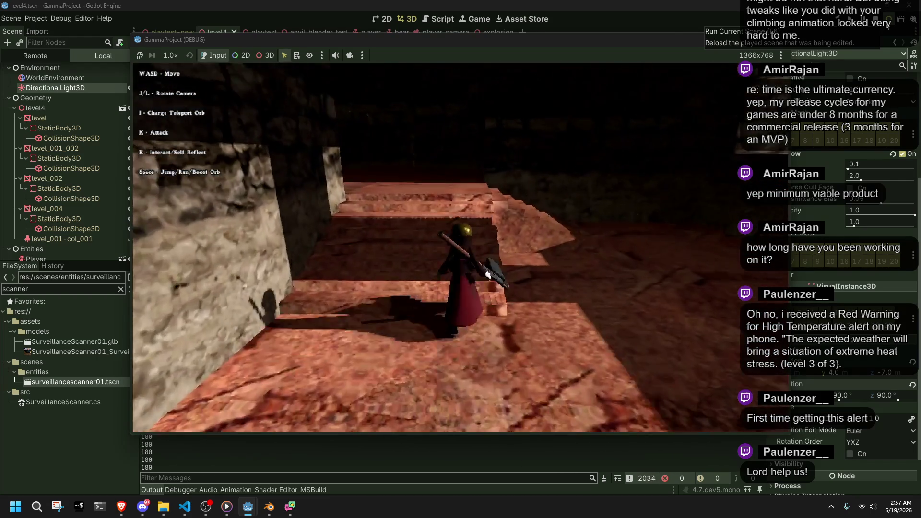
- Stop the game and bring up Player.cs in Visual Studio Code
left_click(784, 45)
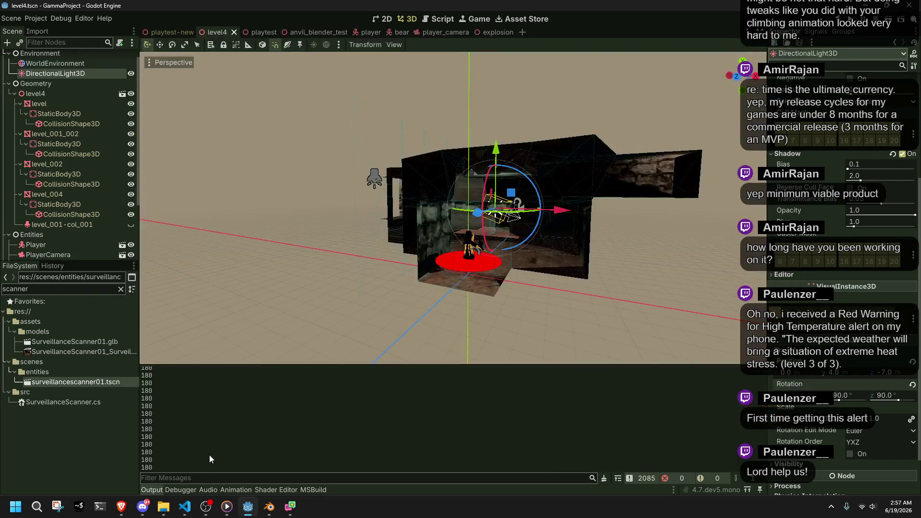
left_click(184, 507)
left_click(380, 218)
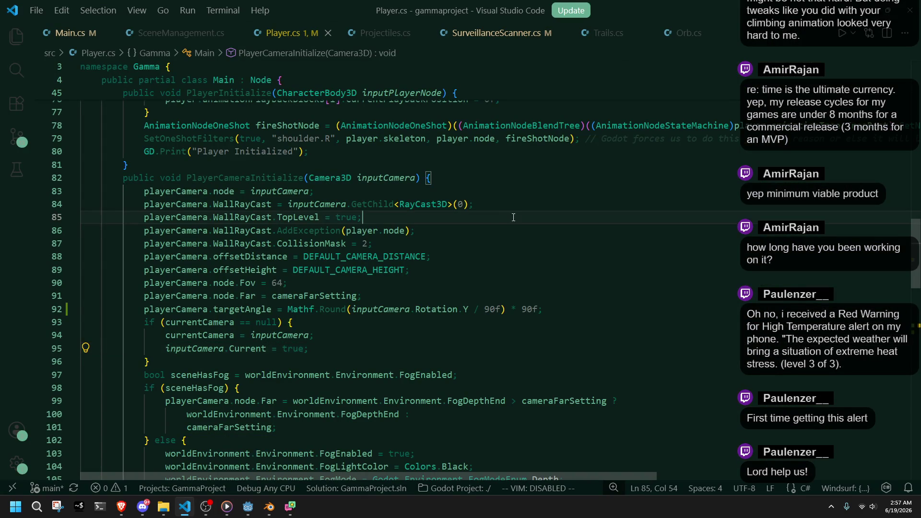
- Open SurveillanceScanner.cs and remove the commented-out fill-light block
left_click(483, 46)
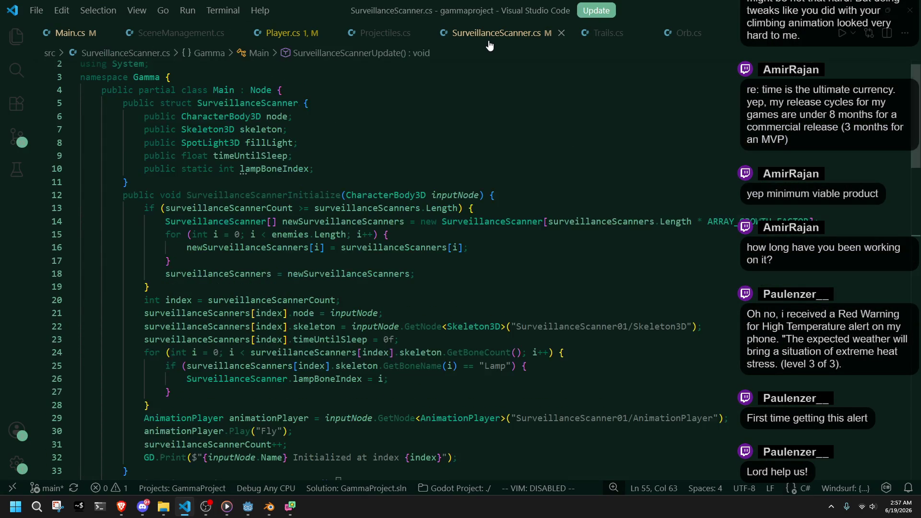
scroll(518, 291, "down", 14)
scroll(518, 291, "down", 4)
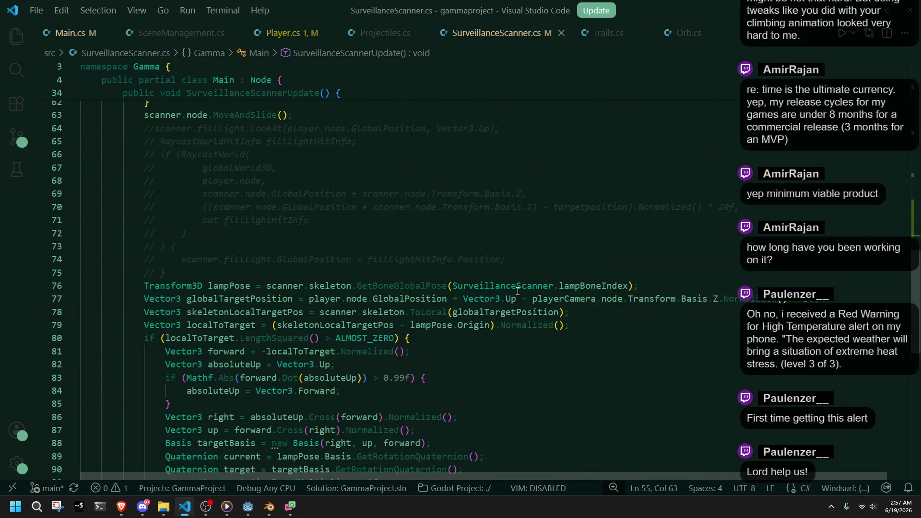
key("ctrl+z")
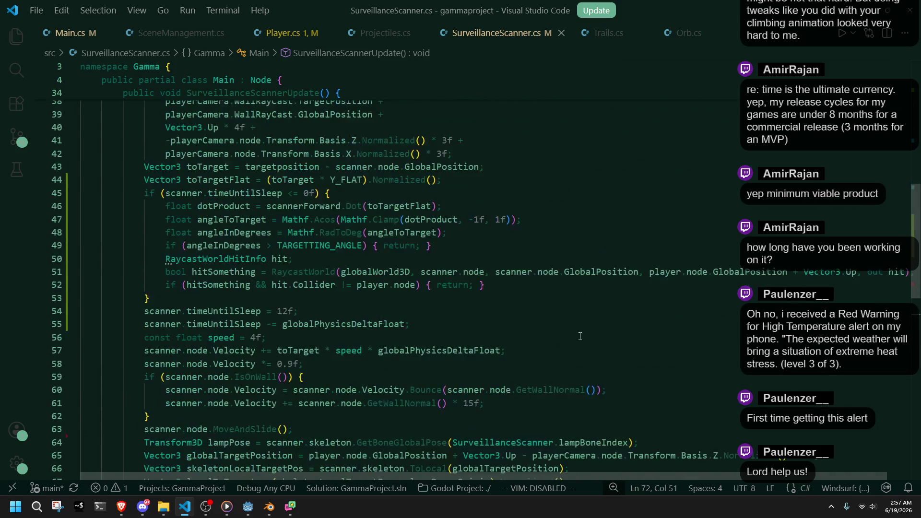
- Replace TARGETTING_ANGLE with 66f in the angle check and return to Godot
left_click(319, 246)
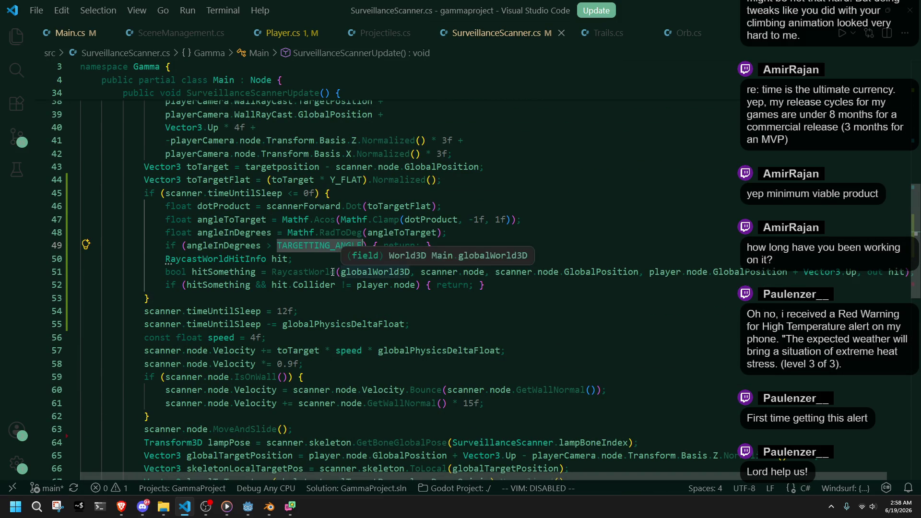
mouse_move(295, 251)
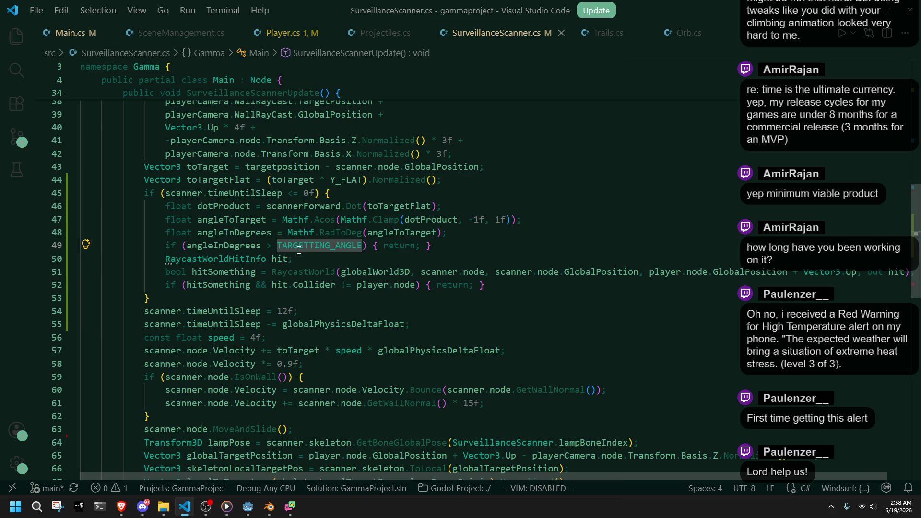
type("66f")
left_click(308, 253)
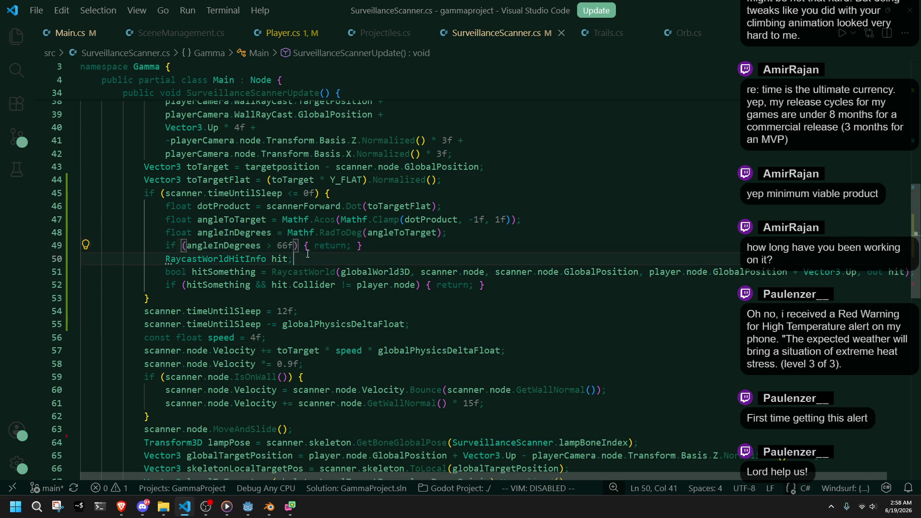
left_click(248, 507)
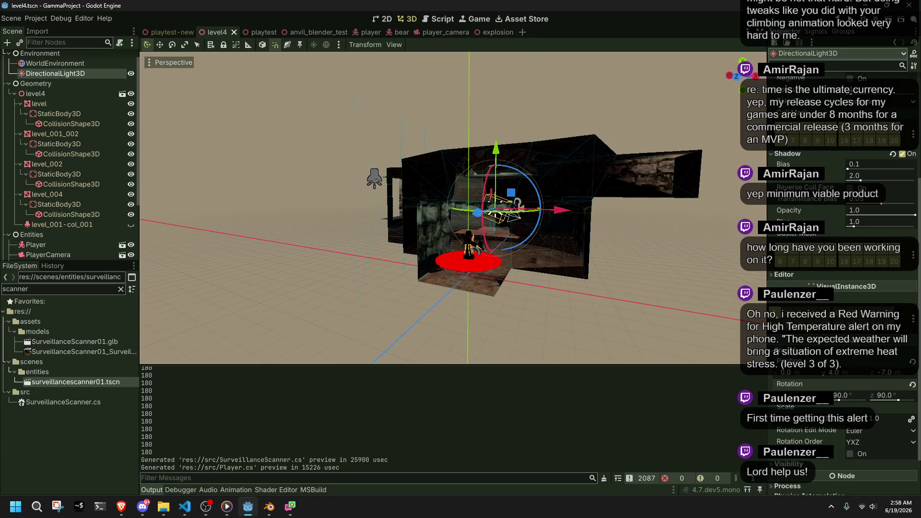
- Relaunch level4 and walk the character across the lit floor into the room
key("F5")
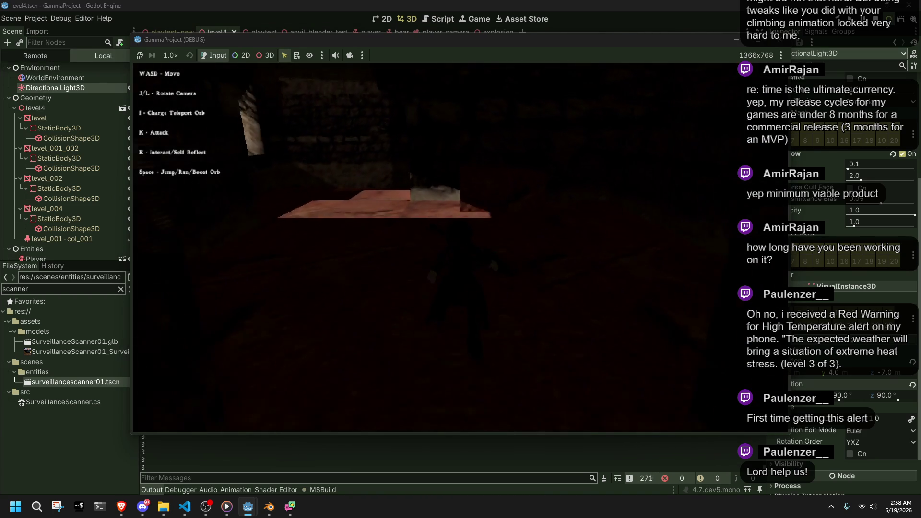
key("w")
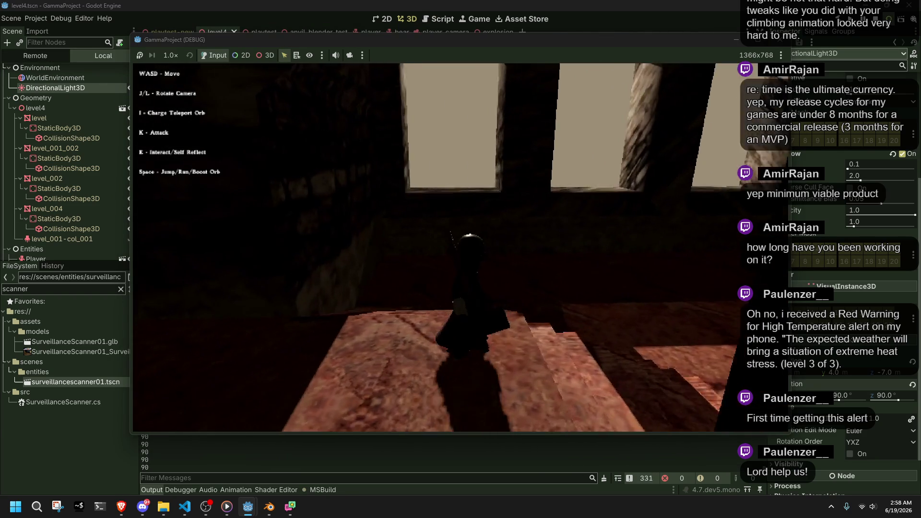
key("w")
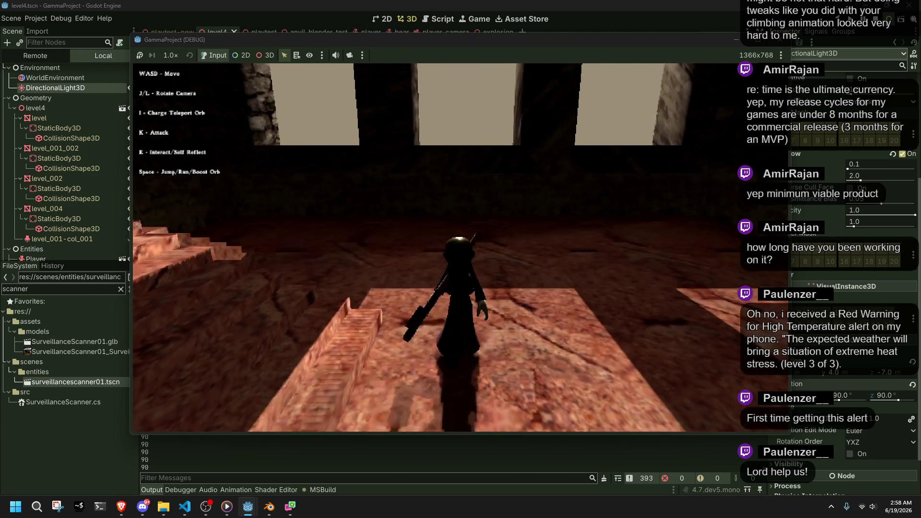
key("w")
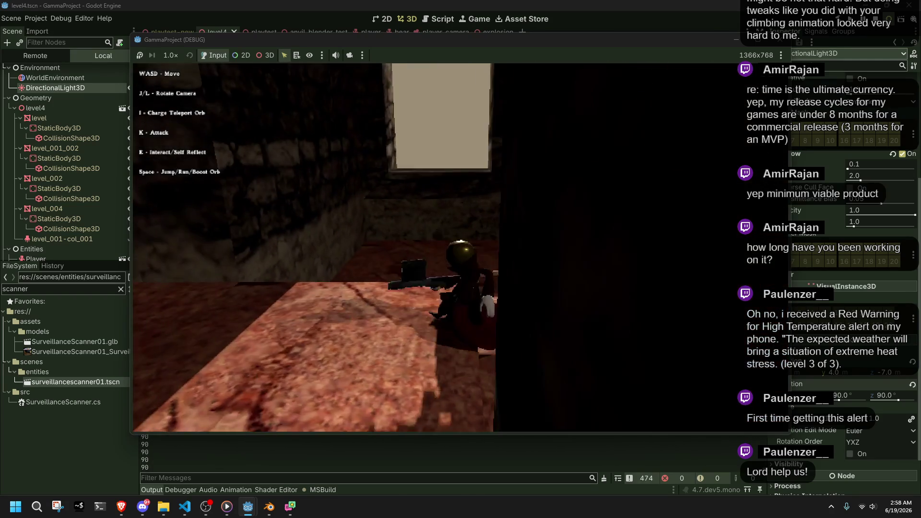
key("s")
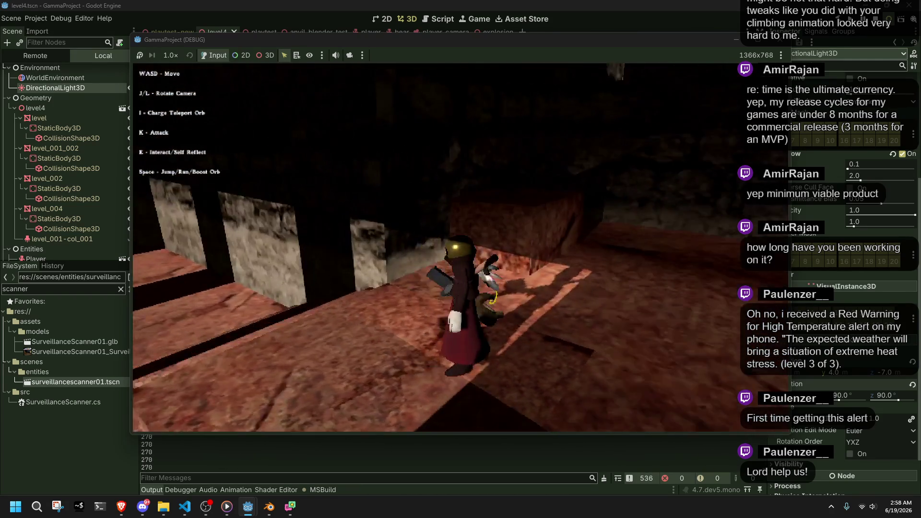
key("w")
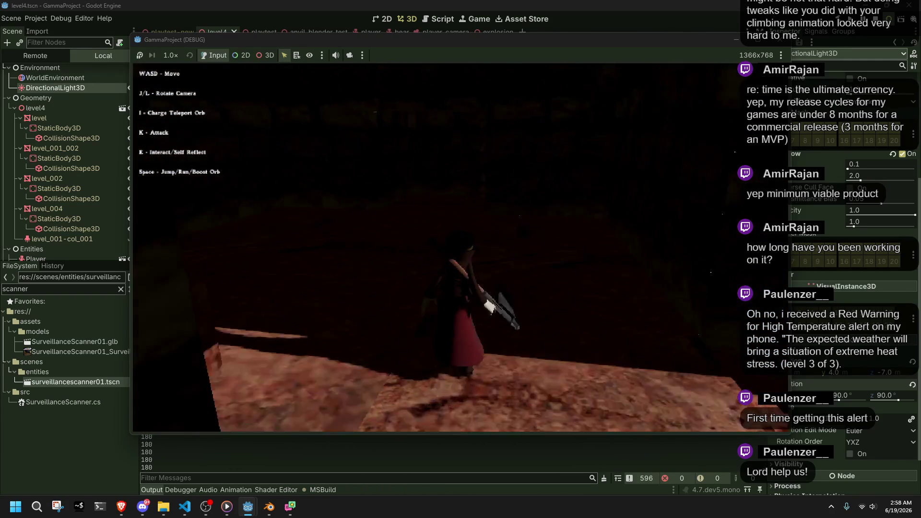
- Walk onto the ledge and jump the character up onto the stone block
key("i")
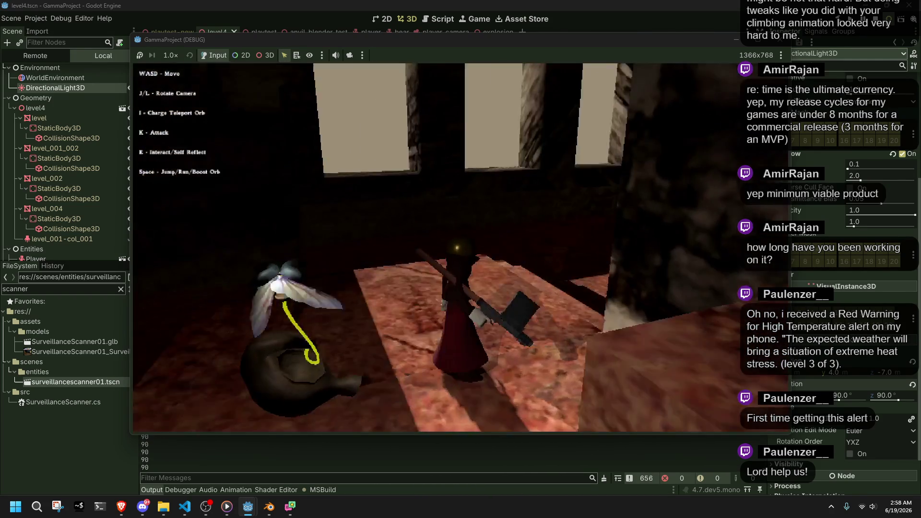
key("w")
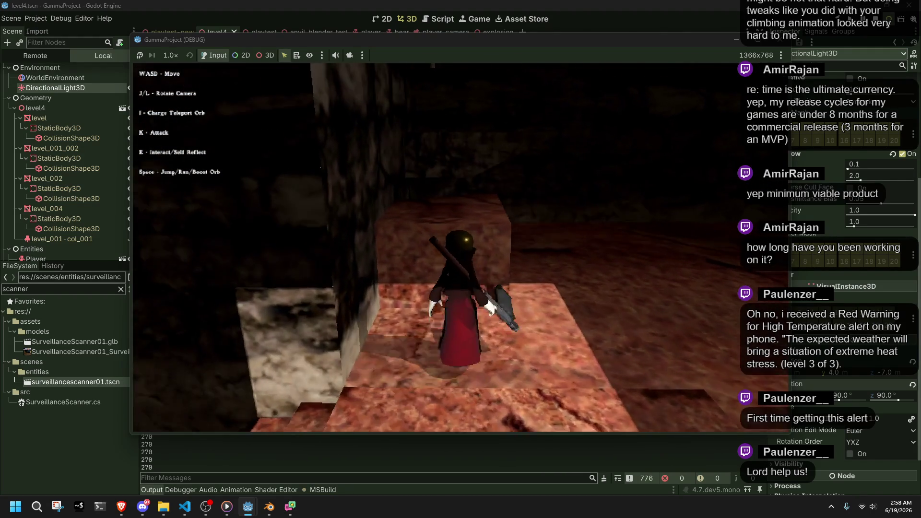
key("w")
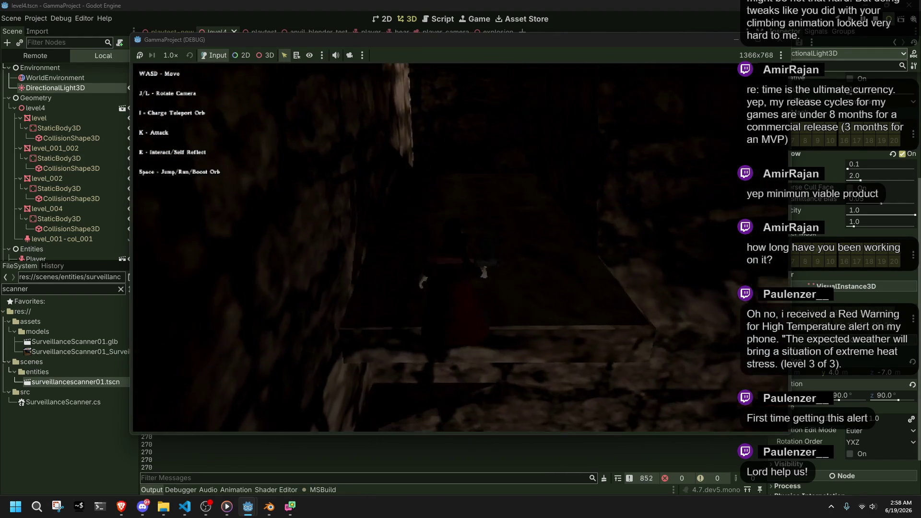
key("w")
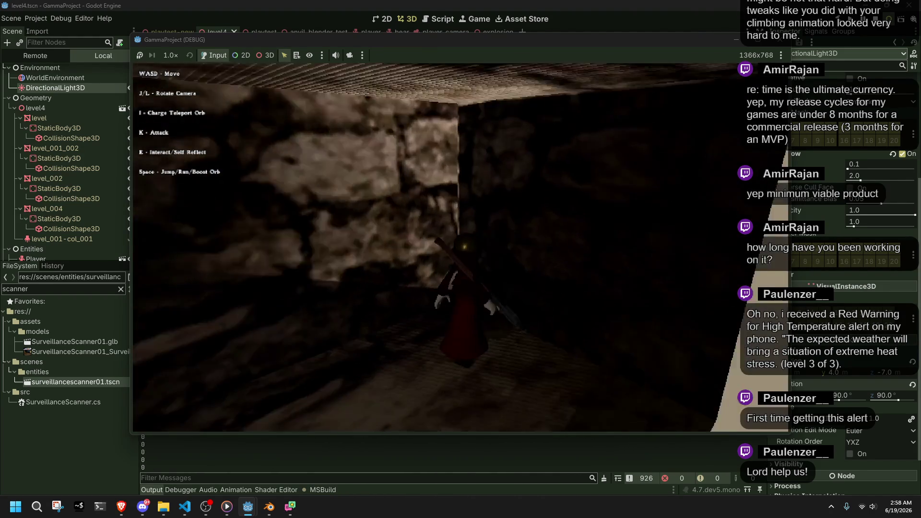
key("j")
key("w")
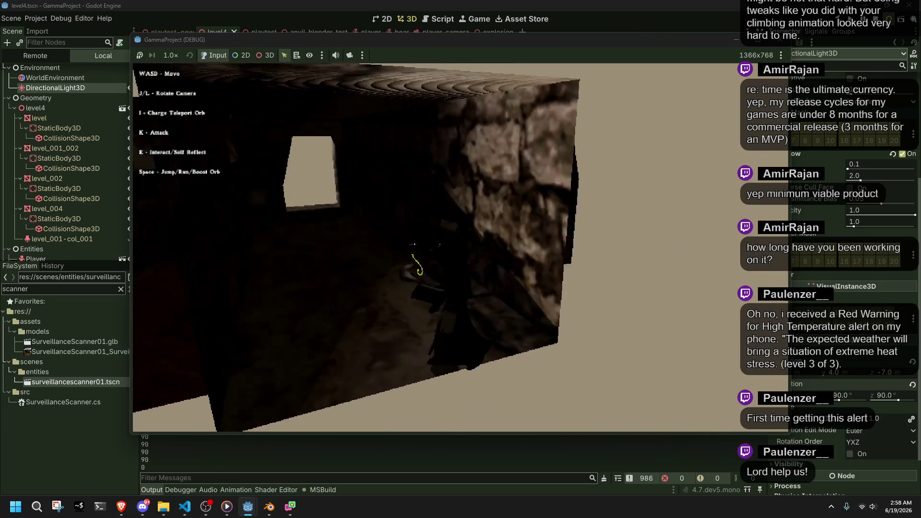
key("space")
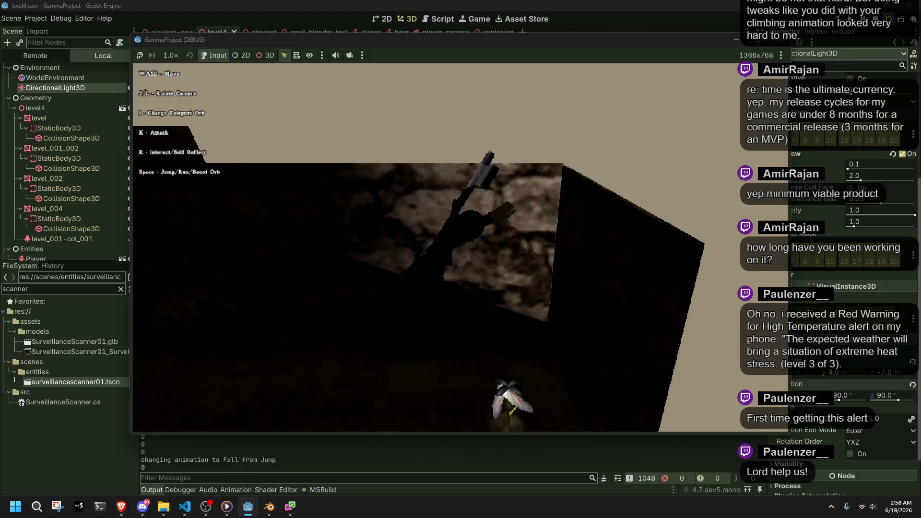
- Advance through the passage over the red floor and up onto the stairs
key("w")
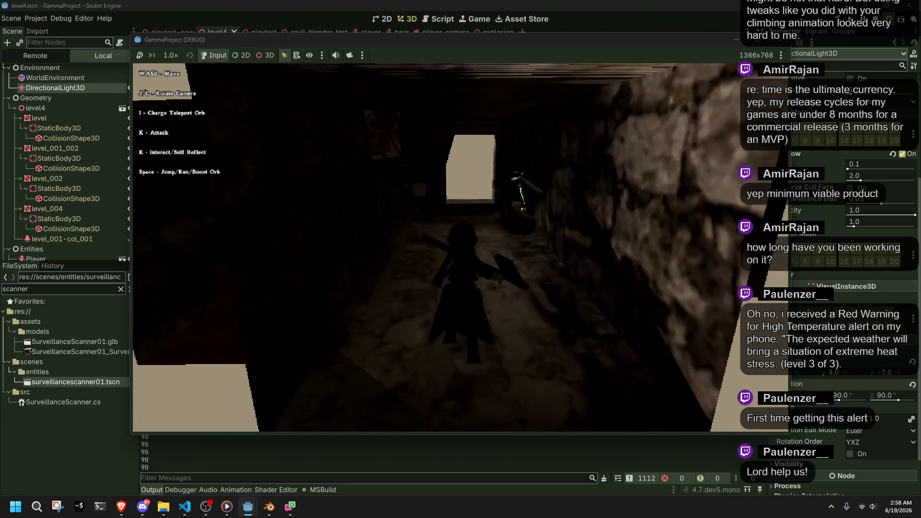
key("w")
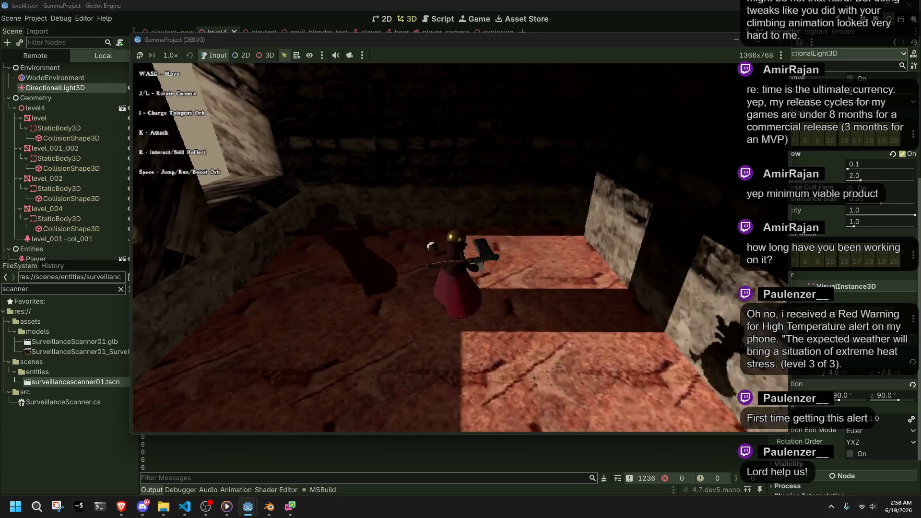
key("w")
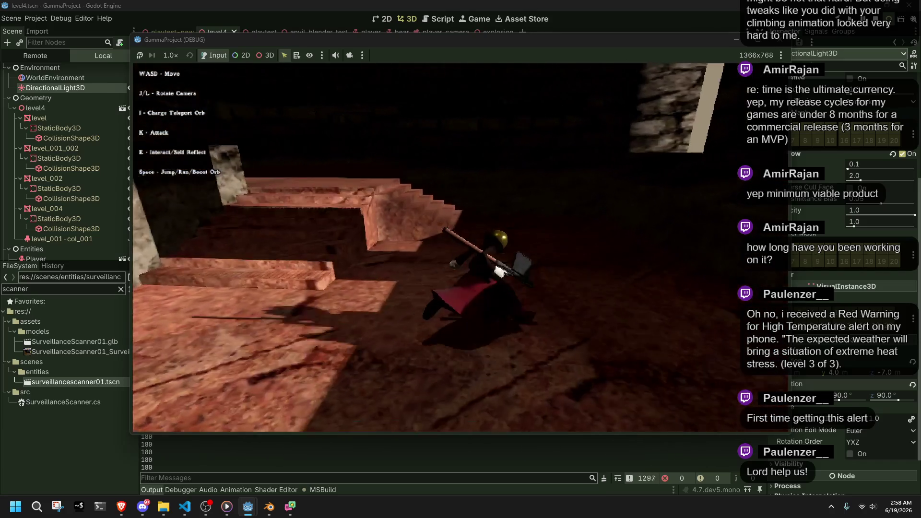
key("w")
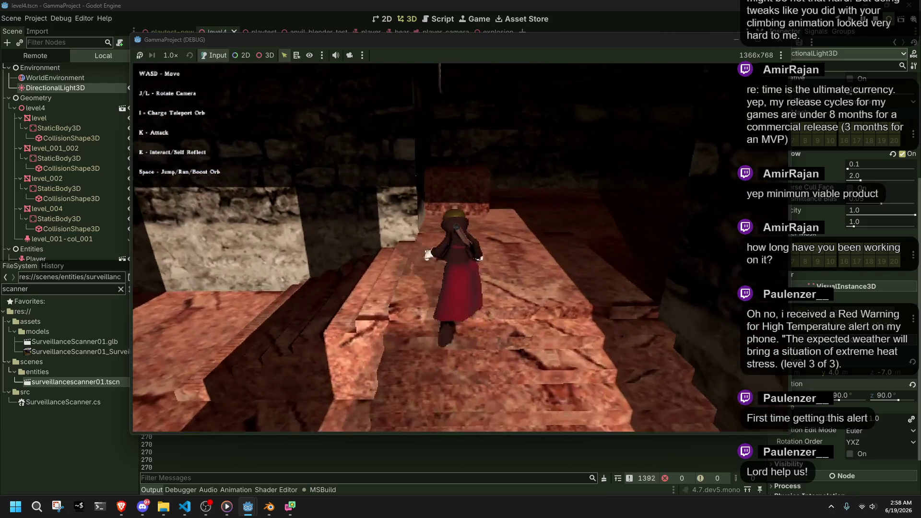
key("w")
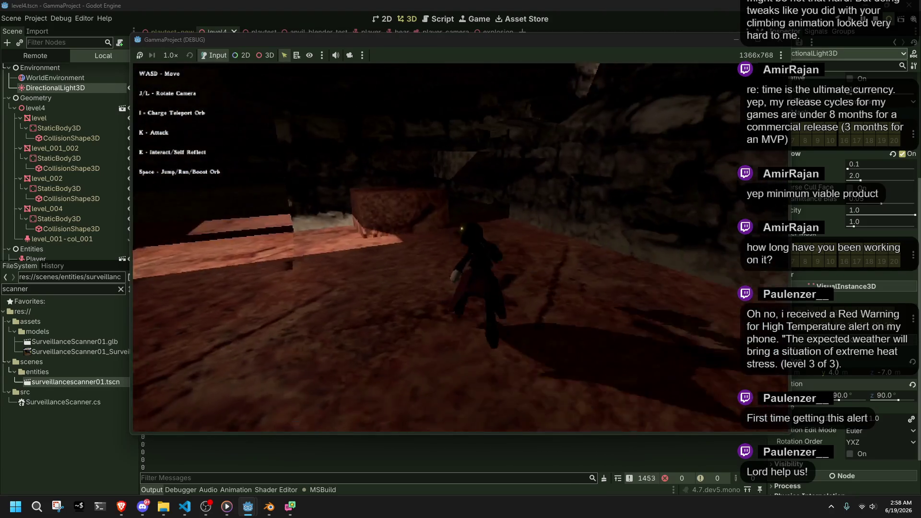
key("a")
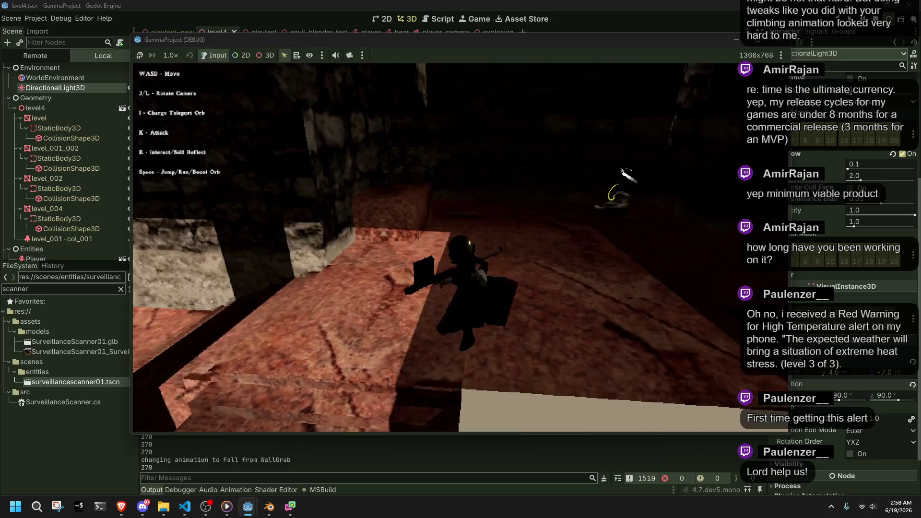
key("w")
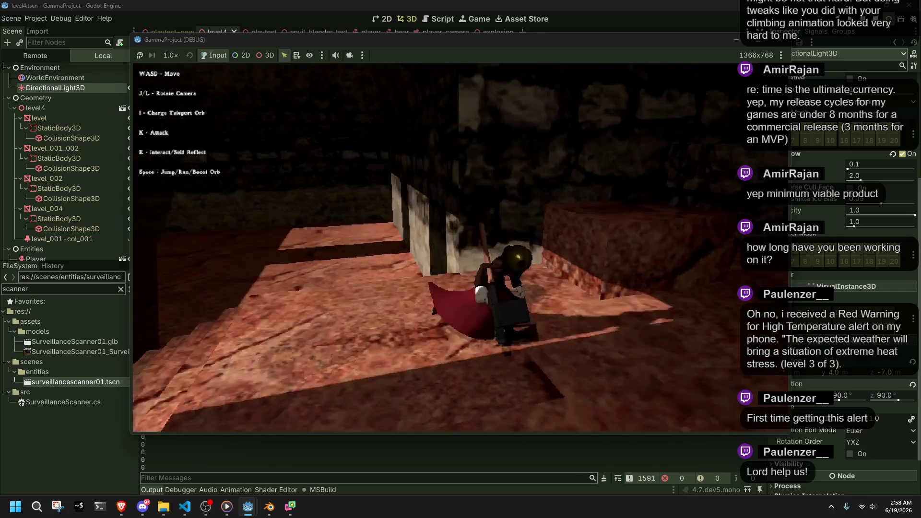
key("w")
- Move along the stairs, then cross the floor toward the lit platform
key("d")
key("w")
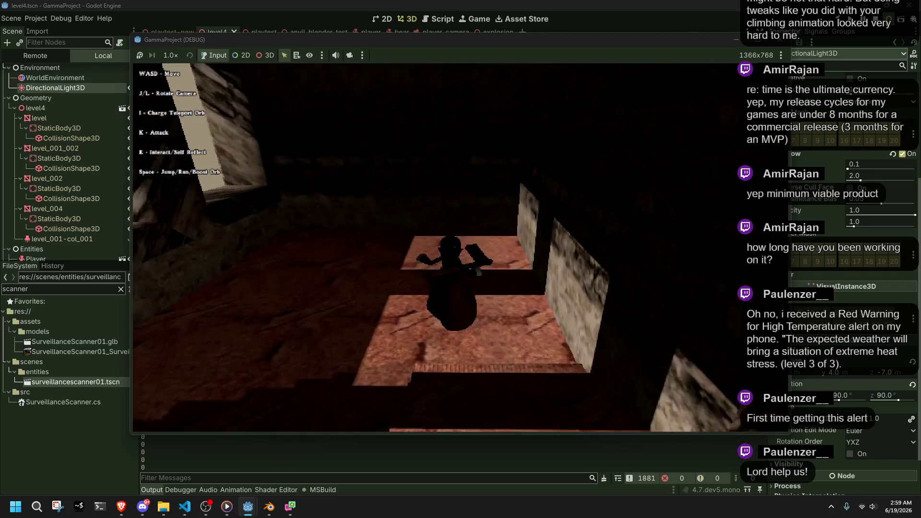
key("w")
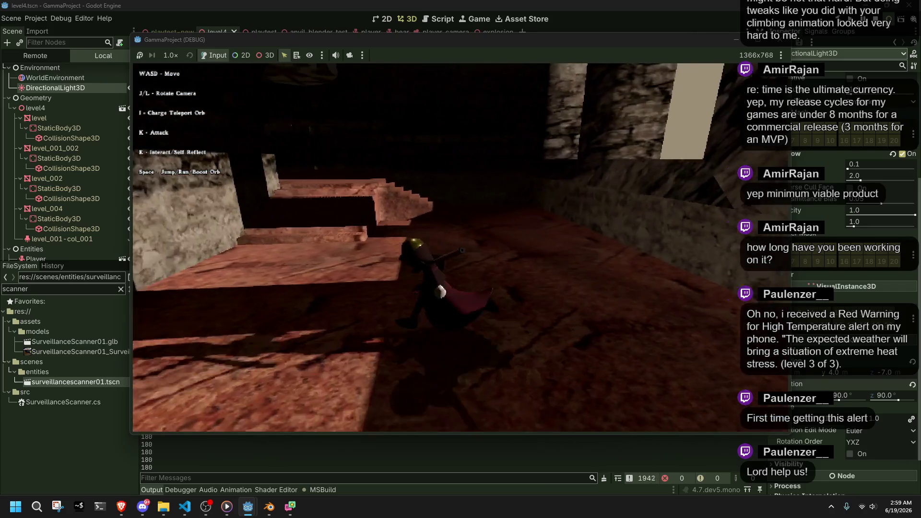
key("w")
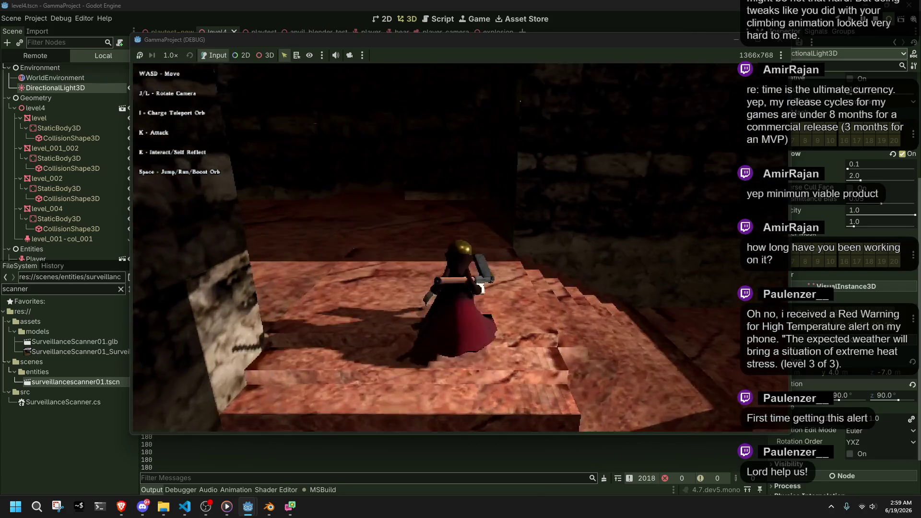
key("w")
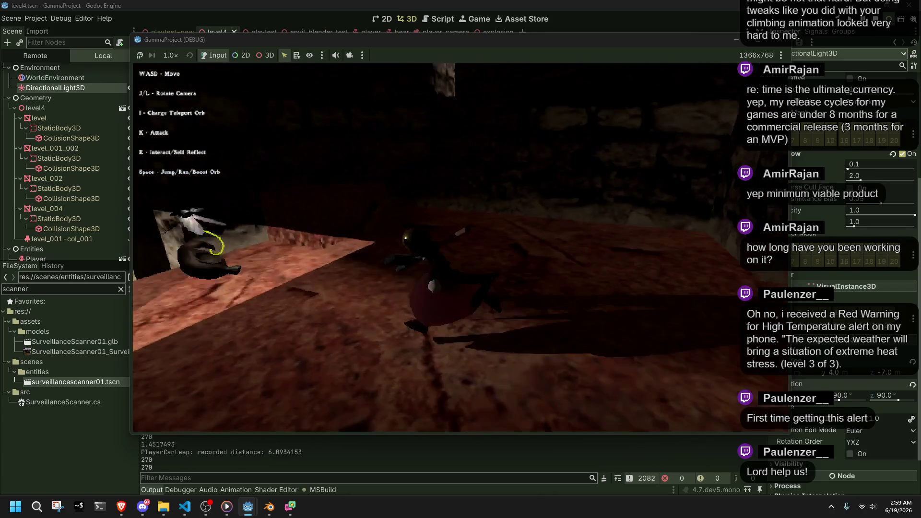
key("w")
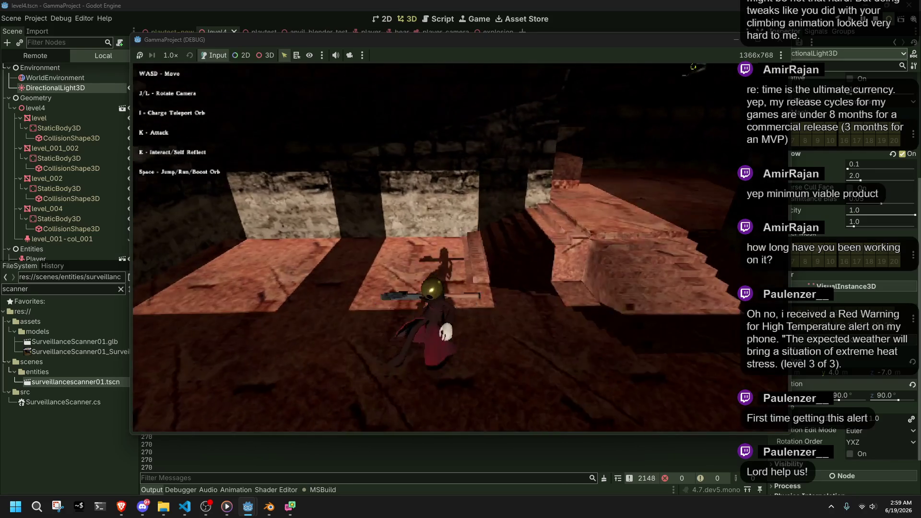
key("w")
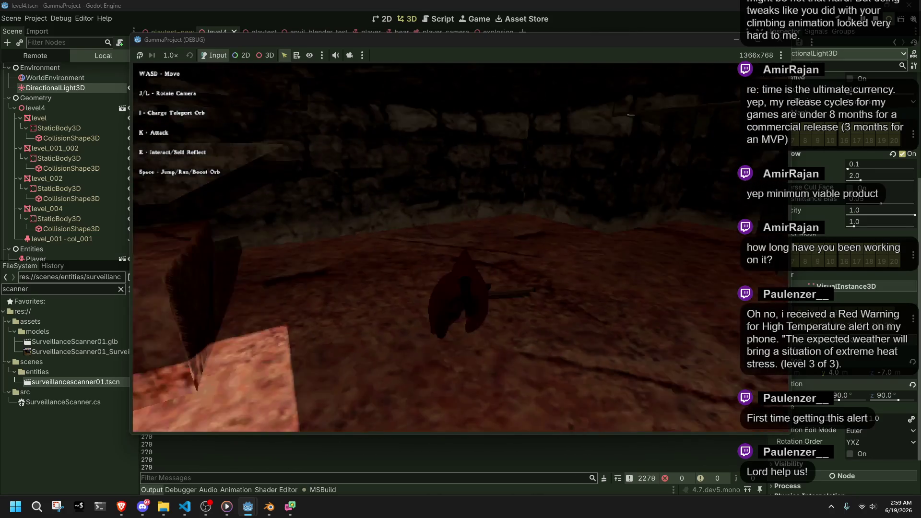
key("w")
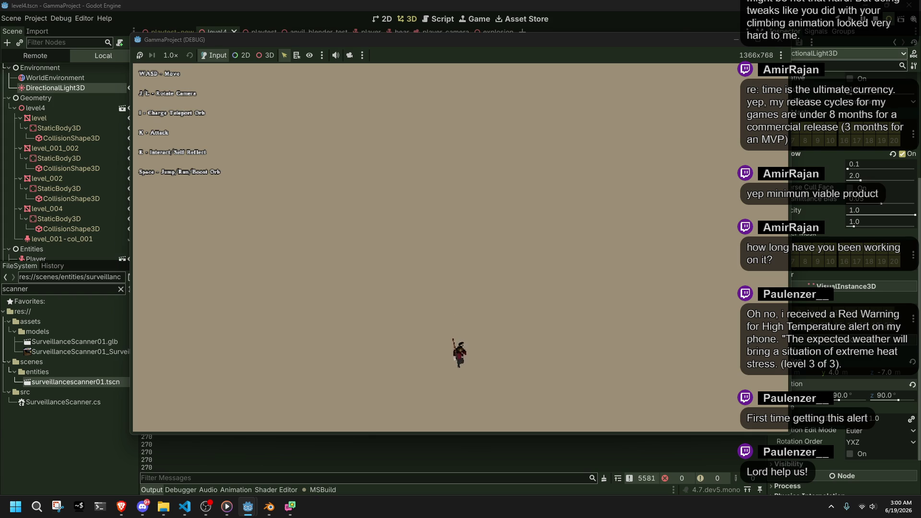
- Walk the character backward off the floor and turn the camera left to show it
key("s")
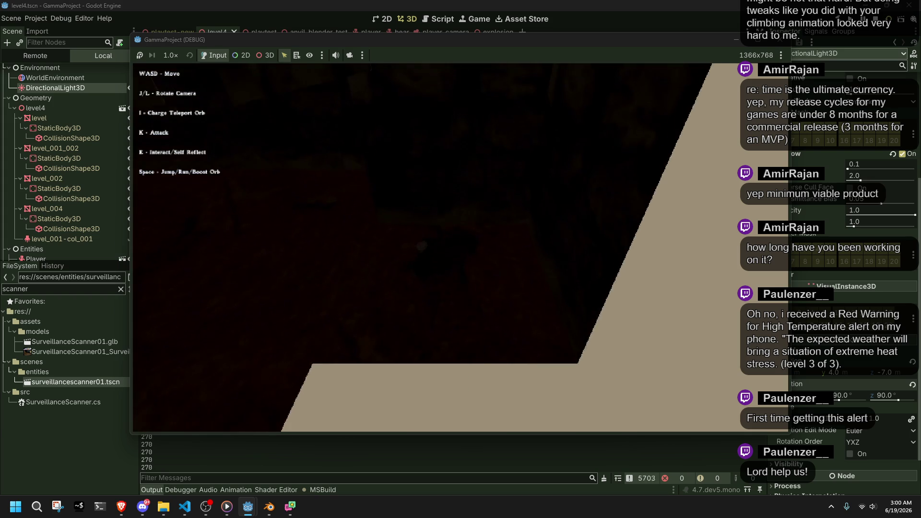
key("j")
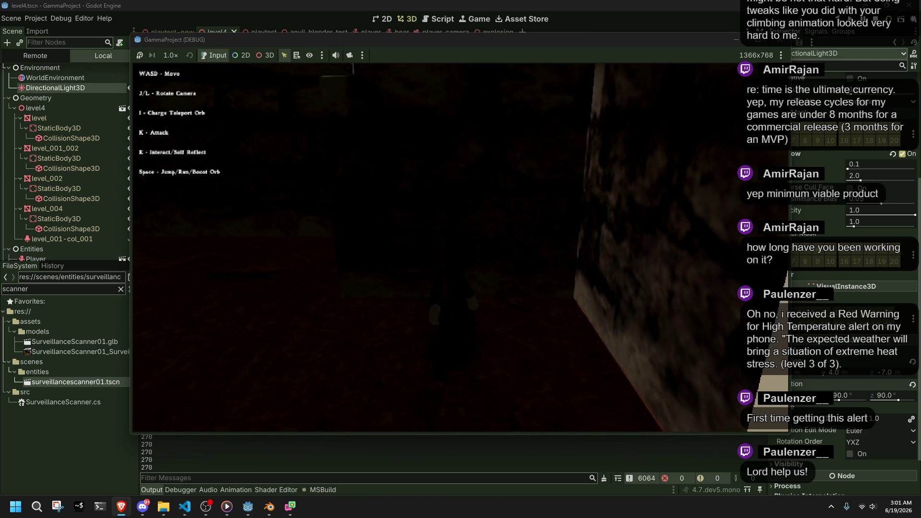
- Turn the game camera right to bring the scanner orb into view, then stop the playtest with F8
left_click(597, 290)
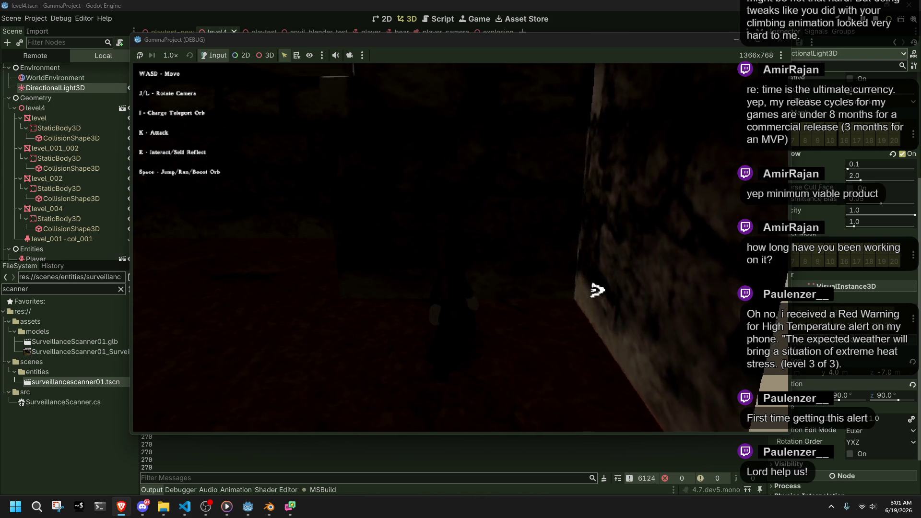
key("l")
key("l")
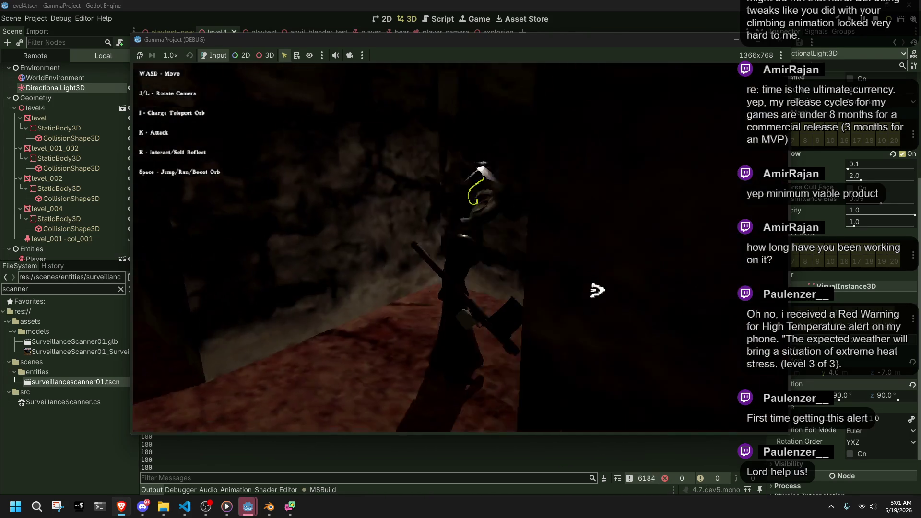
key("l")
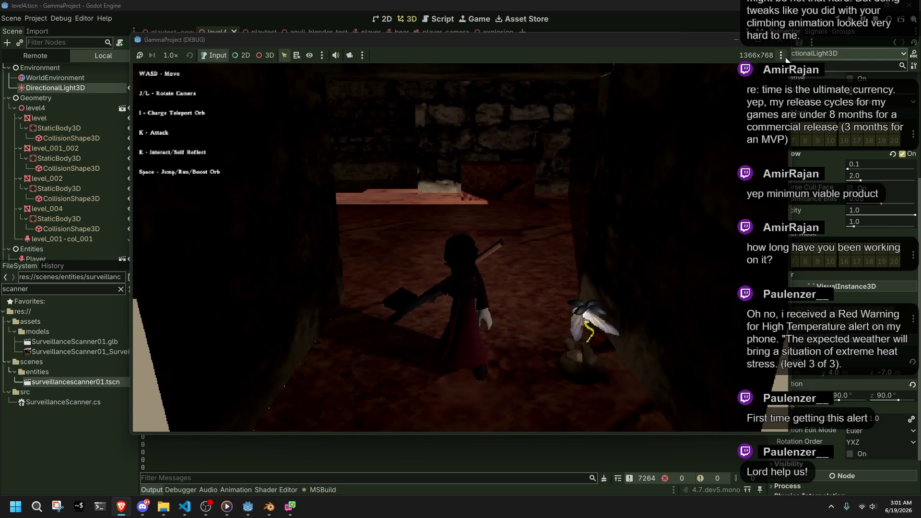
key("F8")
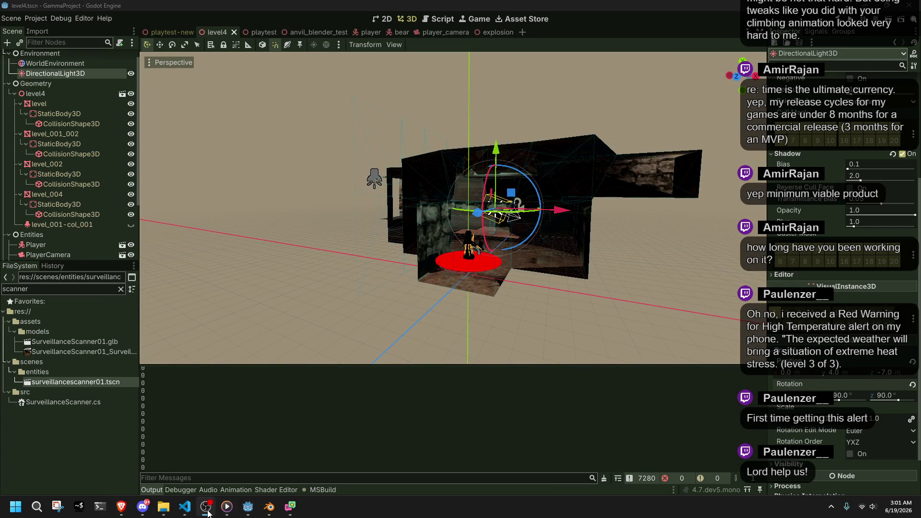
- Orbit the level4 view and frame the Player node
mouse_move(312, 305)
left_mouse_down()
mouse_move(482, 356)
mouse_move(580, 53)
mouse_move(660, 68)
mouse_move(296, 90)
mouse_move(373, 343)
left_mouse_up()
scroll(366, 339, "up", 3)
left_click(366, 335)
key("f")
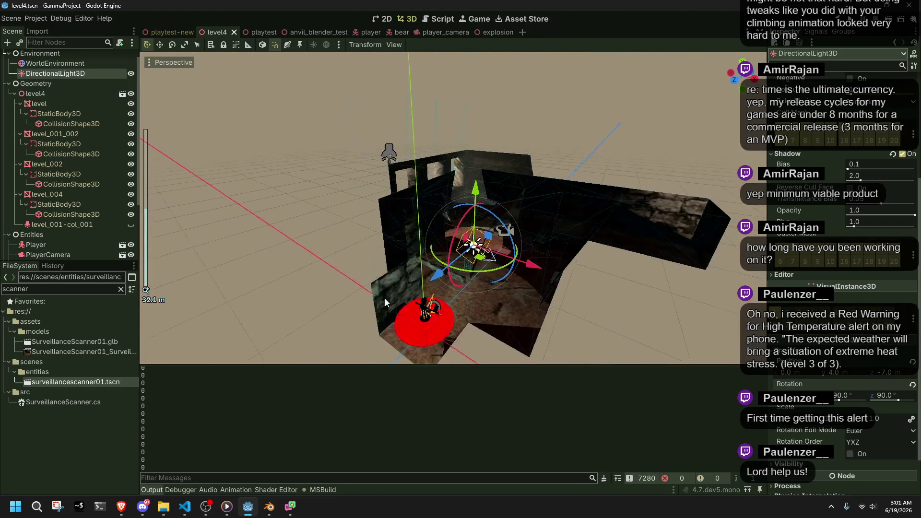
- Fly through the level geometry, deselect Player, and pull back to a high overhead view
mouse_move(315, 223)
left_mouse_down()
mouse_move(563, 282)
mouse_move(406, 285)
left_mouse_up()
left_click(654, 289)
mouse_move(654, 290)
left_mouse_down()
mouse_move(569, 330)
mouse_move(423, 341)
left_mouse_up()
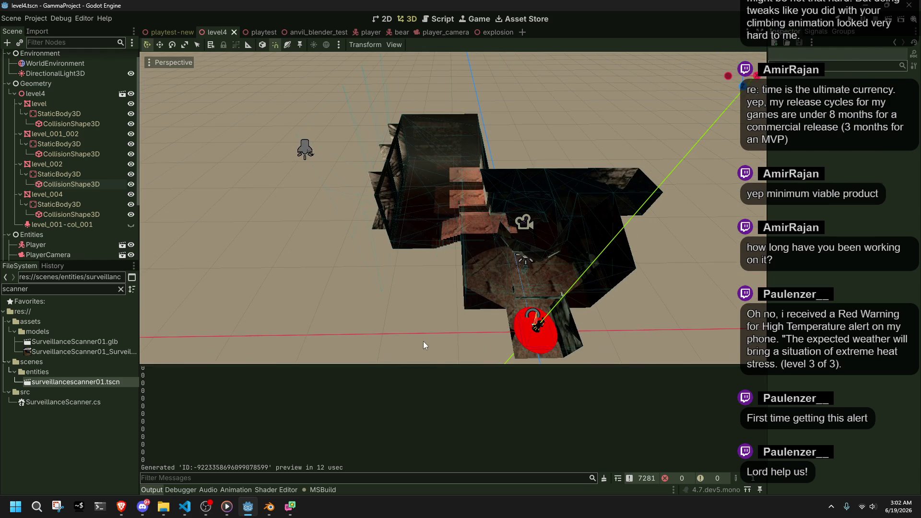